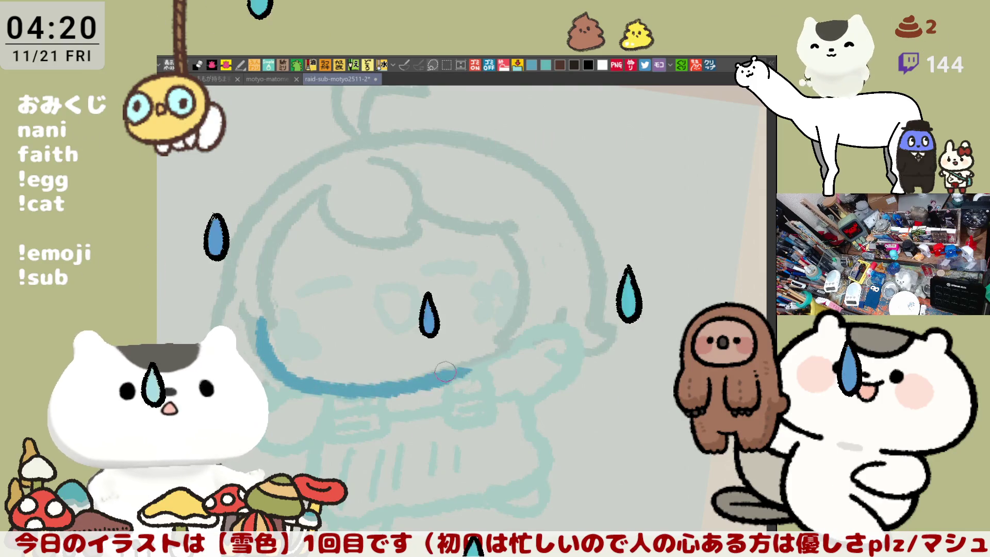
Extend the chin line to the right, toggling undo/redo to compare, and keep the extension
drag(305, 384, 456, 369)
key(ctrl+z)
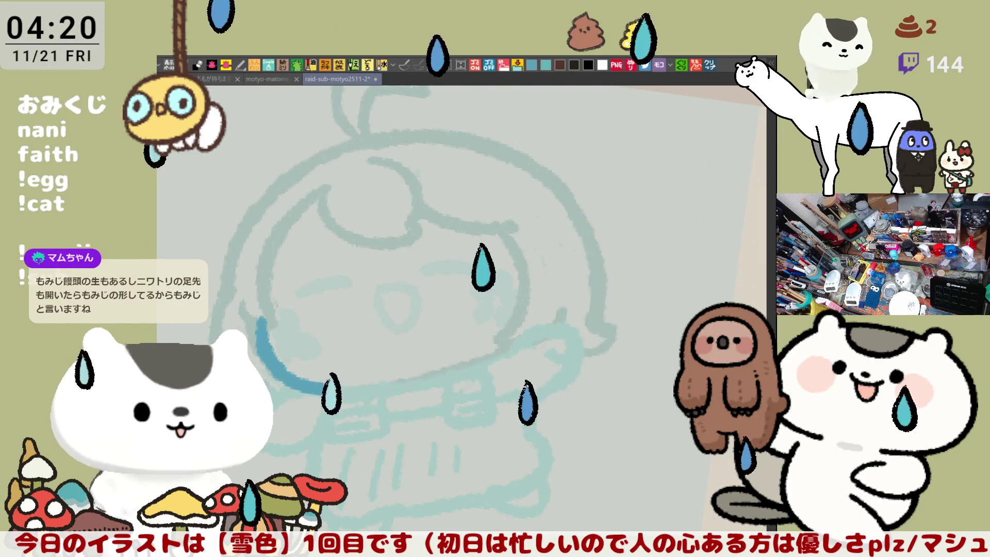
key(ctrl+y)
key(ctrl+z)
key(ctrl+y)
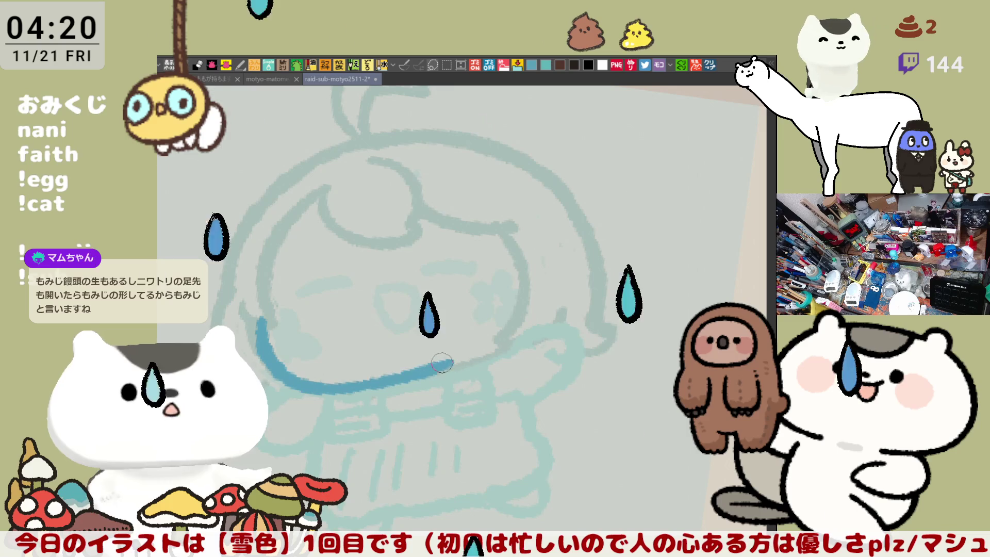
key(ctrl+z)
key(ctrl+y)
key(ctrl+z)
key(ctrl+y)
key(ctrl+z)
key(ctrl+y)
key(ctrl+z)
key(ctrl+y)
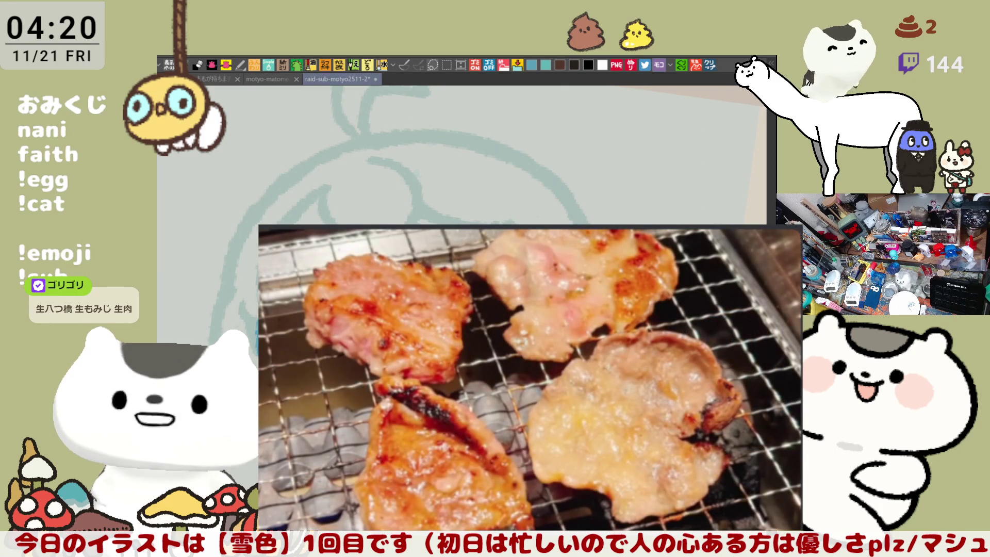
Redraw the collar line's right end curving up to the right, trimming off the overshoot
drag(484, 355, 509, 349)
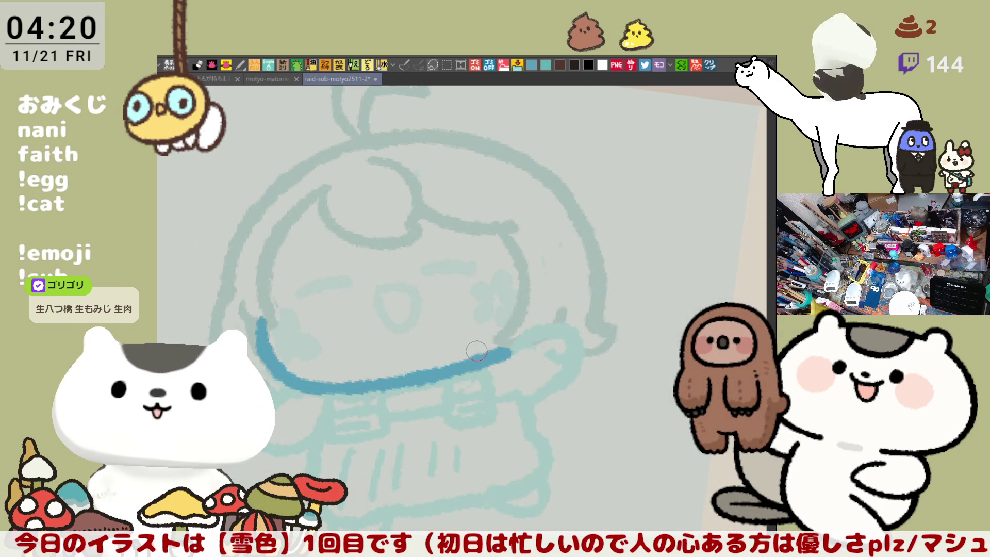
key(ctrl+z)
drag(412, 380, 506, 345)
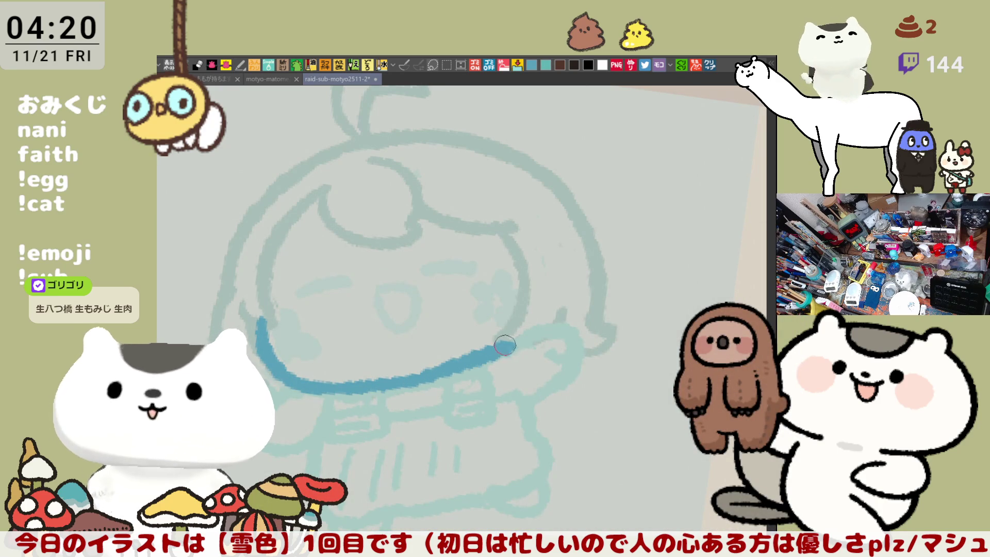
key(ctrl+z)
drag(400, 380, 520, 341)
key(ctrl+z)
drag(391, 386, 538, 330)
key(ctrl+z)
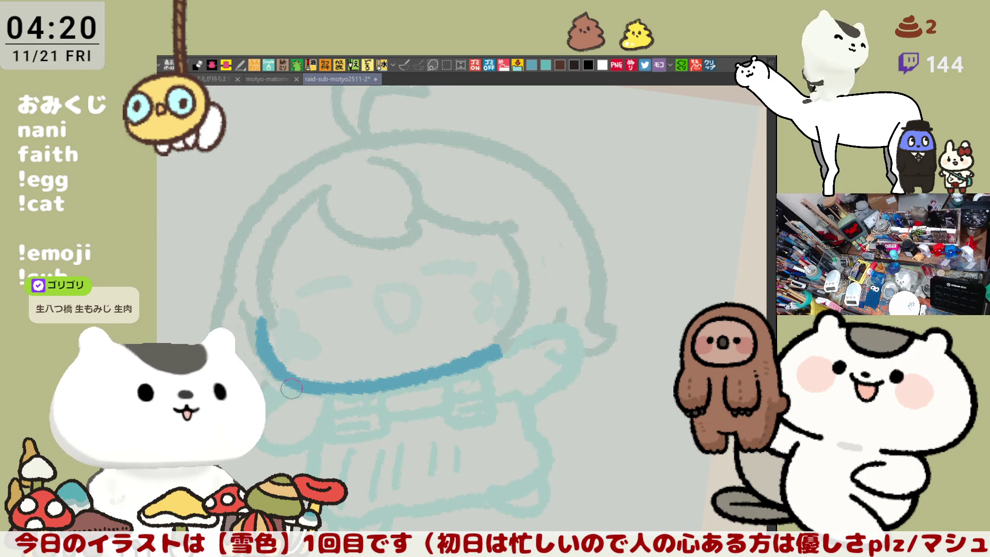
Curve the collar's left end downward and ink the right collar edge down toward the body
drag(297, 382, 305, 438)
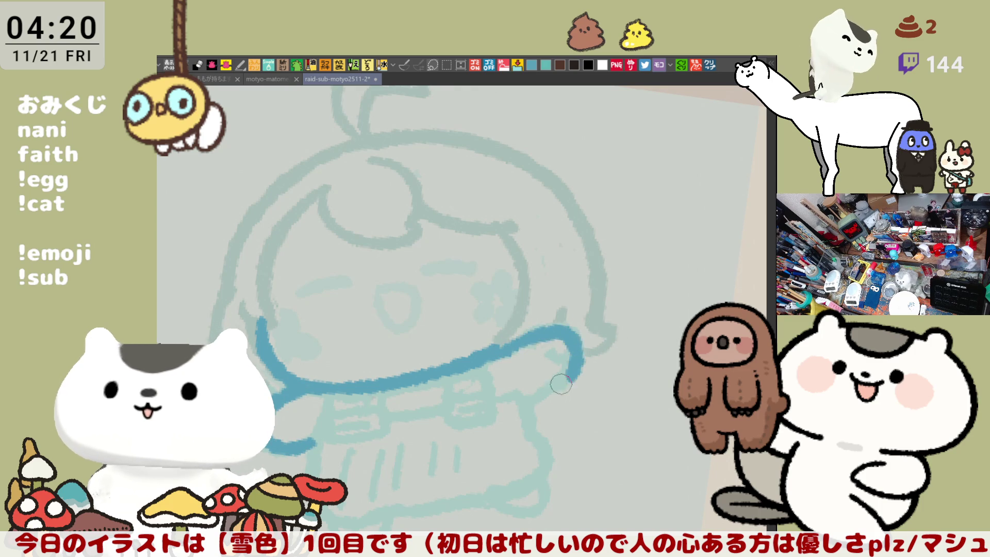
mouse_move(500, 349)
mouse_down()
mouse_move(567, 382)
mouse_move(520, 407)
mouse_move(566, 335)
mouse_move(518, 400)
mouse_up()
key(ctrl+z)
key(ctrl+z)
key(ctrl+z)
mouse_move(496, 352)
mouse_down()
mouse_move(573, 330)
mouse_move(516, 383)
mouse_move(541, 438)
mouse_up()
key(ctrl+z)
drag(519, 397, 539, 438)
key(ctrl+z)
mouse_move(492, 394)
mouse_down()
mouse_move(521, 398)
mouse_move(538, 438)
mouse_up()
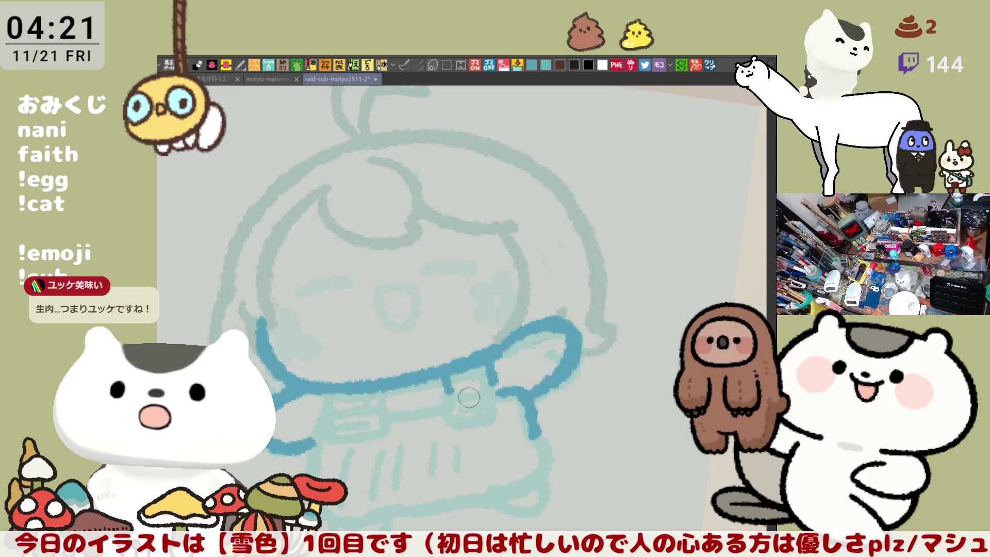
Sketch the strap box under the collar, redoing its strokes and bottom line
drag(446, 377, 447, 389)
mouse_move(486, 357)
mouse_down()
mouse_move(481, 375)
mouse_move(444, 385)
mouse_move(498, 376)
mouse_move(500, 407)
mouse_move(449, 412)
mouse_up()
key(ctrl+z)
mouse_move(450, 382)
mouse_down()
mouse_move(494, 373)
mouse_move(498, 401)
mouse_move(439, 415)
mouse_move(449, 384)
mouse_move(499, 395)
mouse_move(448, 412)
mouse_move(488, 389)
mouse_up()
key(ctrl+z)
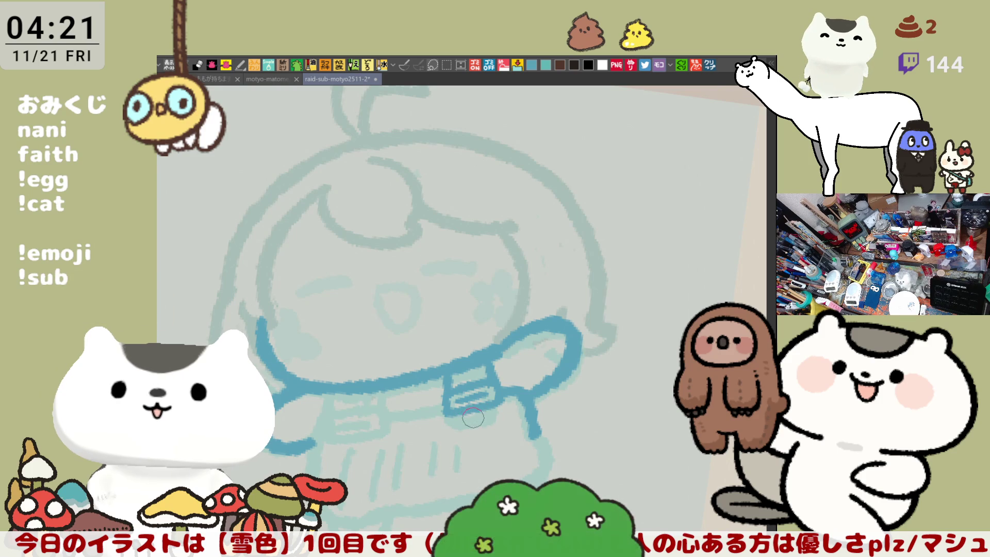
drag(447, 420, 492, 417)
key(ctrl+z)
Ink the strap's horizontal line, short vertical sides and the stripe lines on the right strap
drag(388, 417, 447, 405)
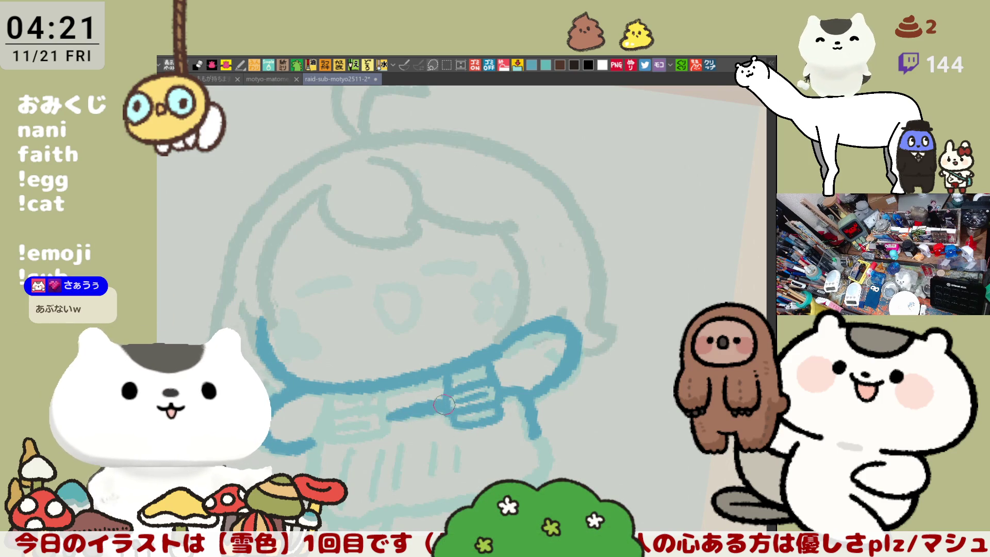
drag(330, 394, 329, 412)
drag(381, 390, 381, 407)
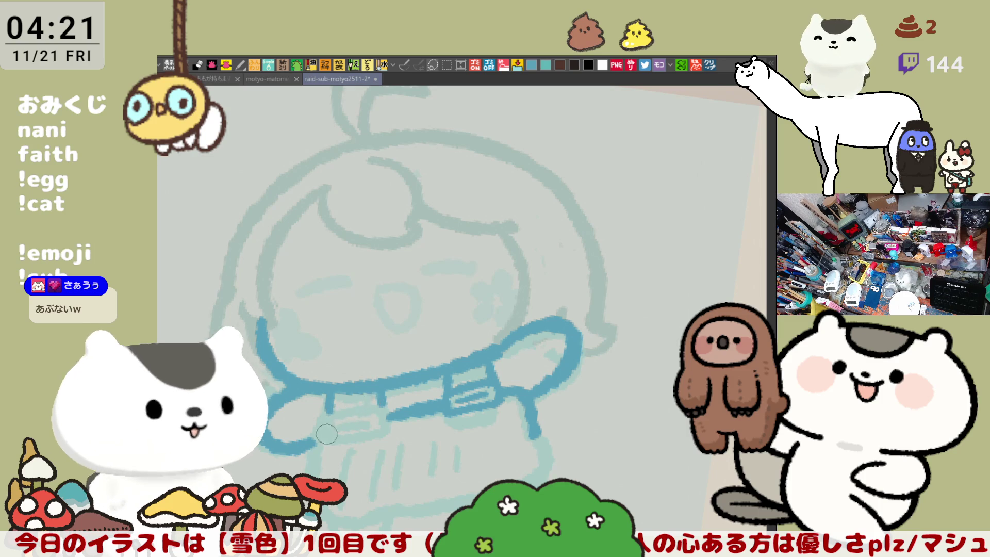
drag(330, 394, 329, 412)
drag(381, 394, 381, 408)
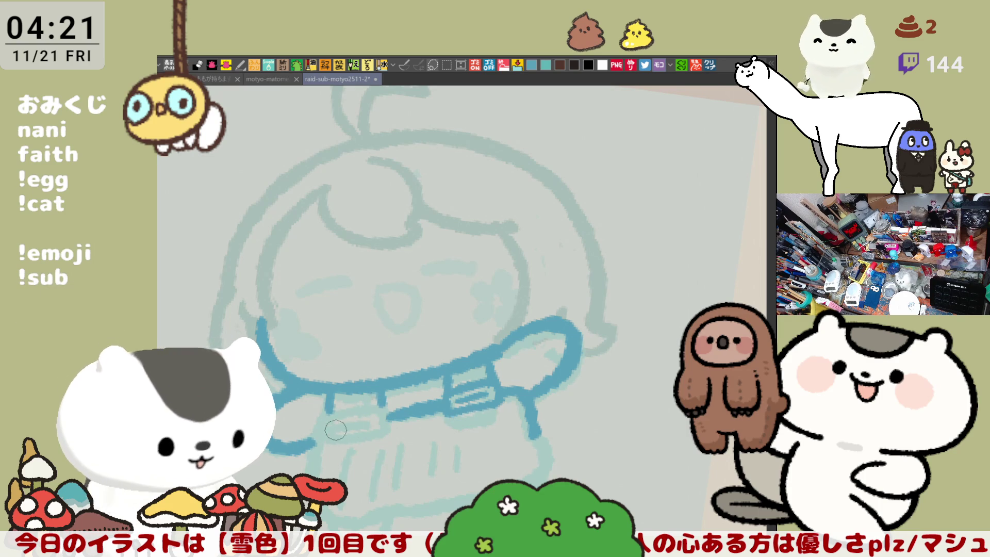
mouse_move(333, 408)
mouse_down()
mouse_move(395, 401)
mouse_move(323, 438)
mouse_move(384, 399)
mouse_move(350, 438)
mouse_move(361, 433)
mouse_move(325, 443)
mouse_move(387, 399)
mouse_move(361, 429)
mouse_move(371, 423)
mouse_move(356, 412)
mouse_move(379, 407)
mouse_move(415, 433)
mouse_up()
key(ctrl+z)
Touch up the collar's left end and ink the body's left side and bottom outline
key(ctrl+z)
mouse_move(495, 404)
mouse_down()
mouse_move(451, 415)
mouse_move(497, 412)
mouse_up()
mouse_move(333, 435)
mouse_down()
mouse_move(371, 427)
mouse_move(360, 382)
mouse_move(369, 361)
mouse_up()
mouse_move(384, 315)
mouse_down()
mouse_move(369, 361)
mouse_move(382, 412)
mouse_move(438, 423)
mouse_move(554, 404)
mouse_up()
key(ctrl+z)
key(ctrl+z)
drag(439, 420, 570, 393)
key(ctrl+z)
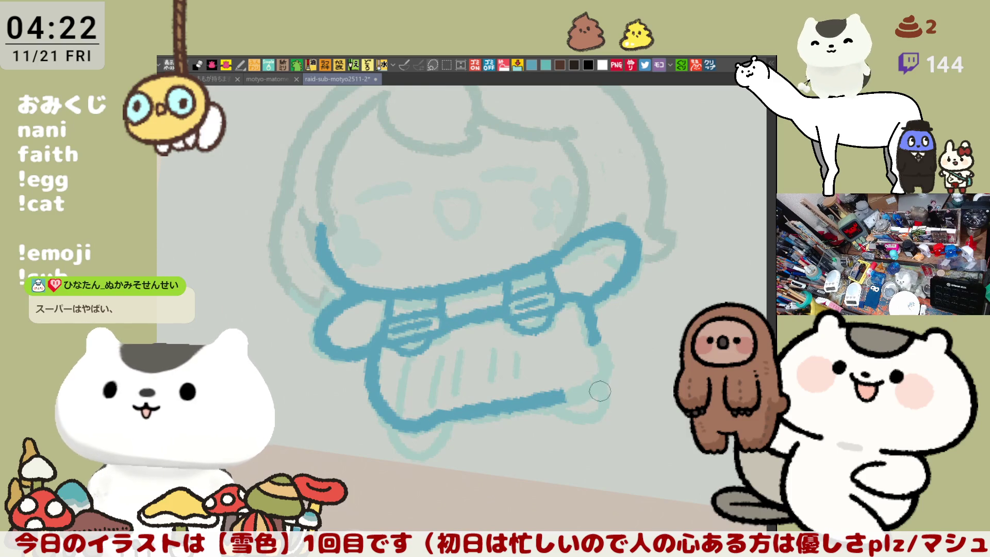
With the canvas flipped horizontally, ink the body's side outline down from the collar to the bottom
key(h)
key(ctrl+z)
drag(384, 357, 375, 367)
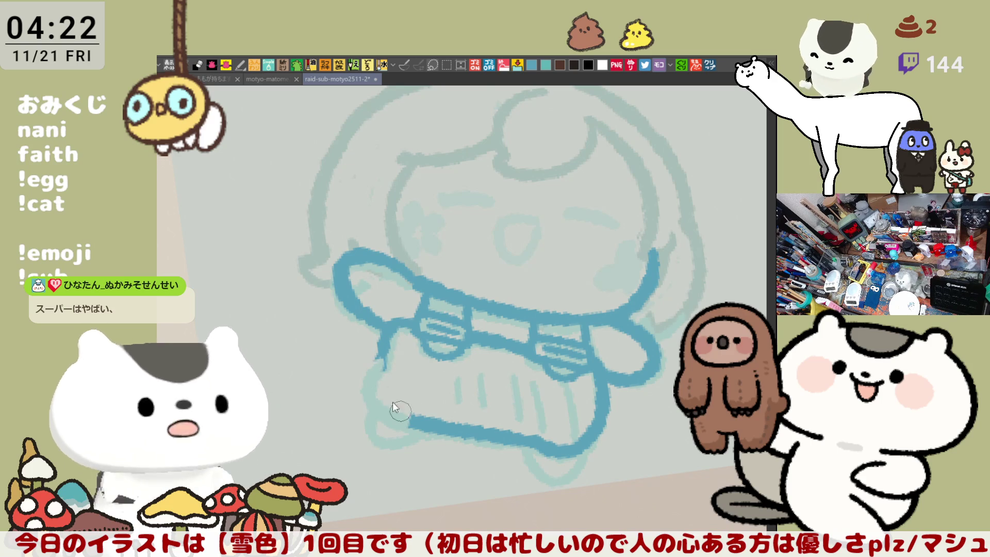
drag(377, 361, 418, 420)
key(ctrl+z)
drag(384, 358, 417, 422)
key(ctrl+z)
drag(380, 358, 415, 419)
key(ctrl+z)
mouse_move(381, 356)
mouse_down()
mouse_move(374, 375)
mouse_move(411, 417)
mouse_up()
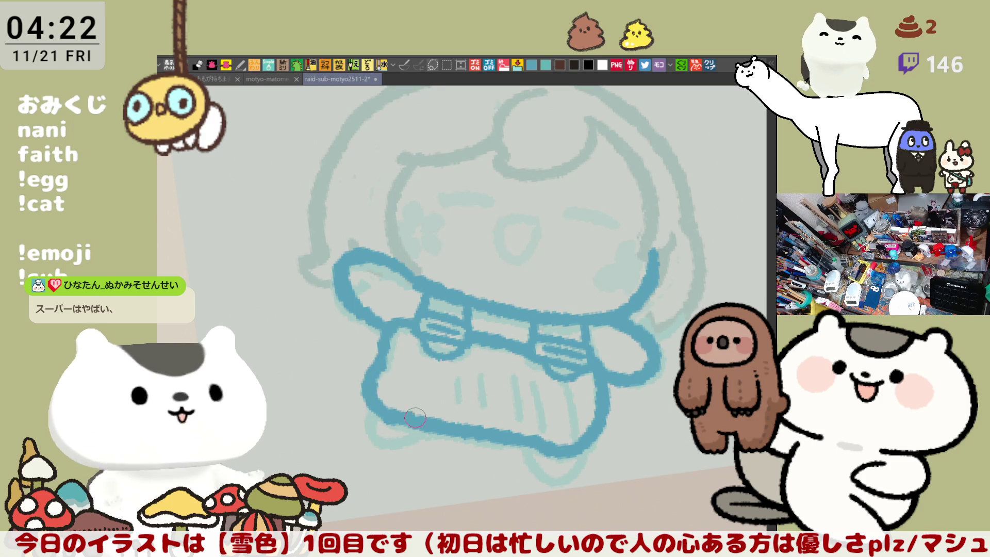
key(ctrl+z)
mouse_move(382, 355)
mouse_down()
mouse_move(372, 384)
mouse_move(416, 419)
mouse_up()
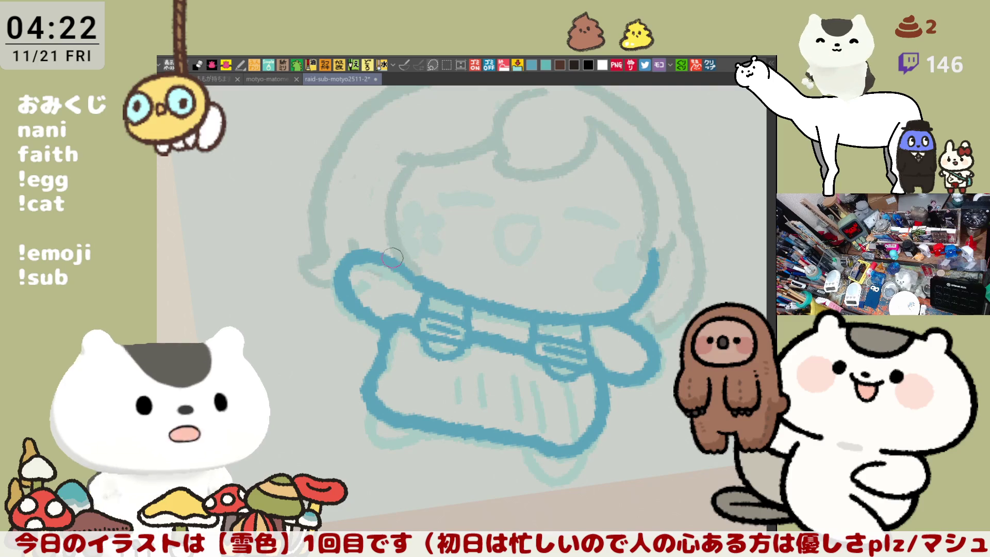
Ink the two little feet at the bottom, then start a line down the face's left side
key(minus)
key(minus)
key(minus)
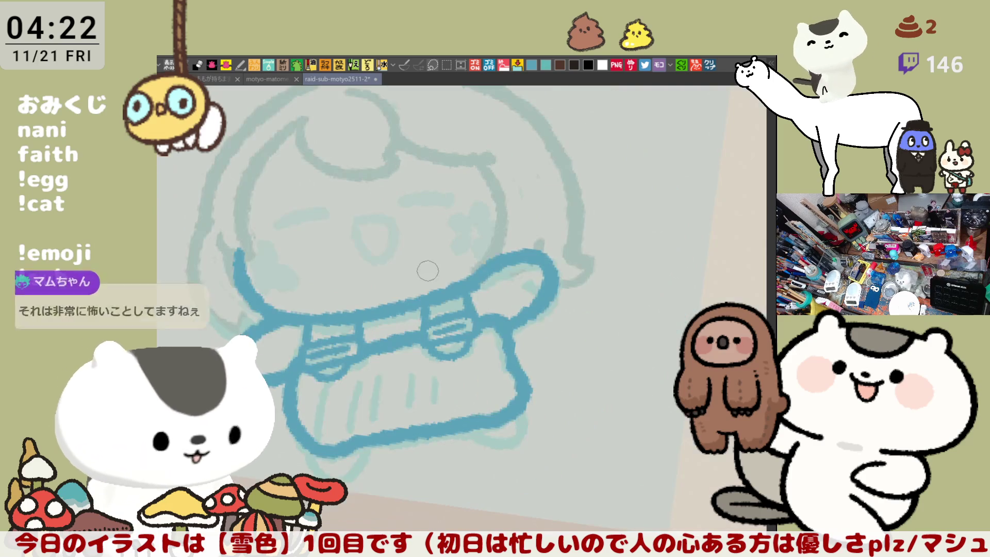
mouse_move(384, 403)
mouse_down()
mouse_move(412, 438)
mouse_move(440, 400)
mouse_up()
key(ctrl+z)
key(ctrl+z)
key(ctrl+z)
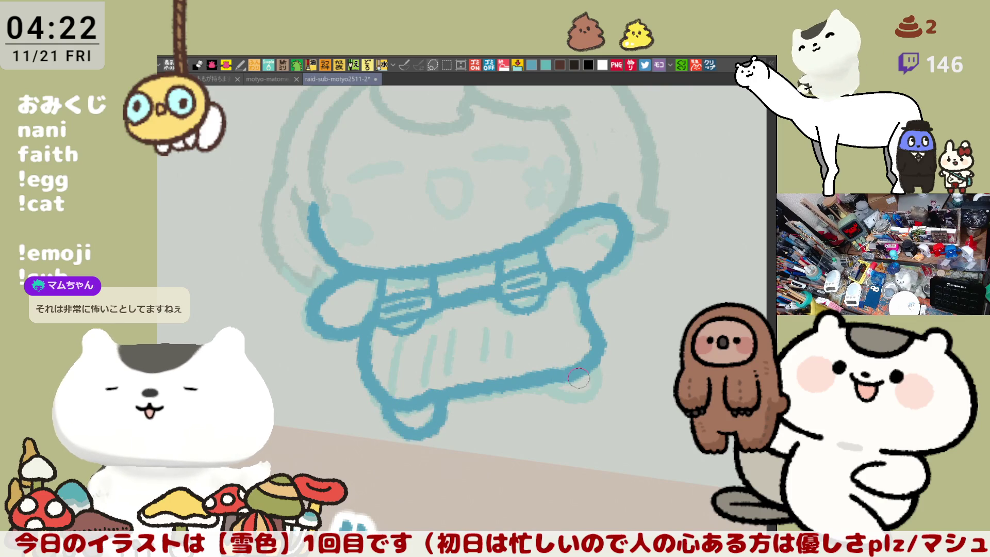
drag(537, 385, 598, 358)
key(ctrl+z)
drag(541, 382, 596, 356)
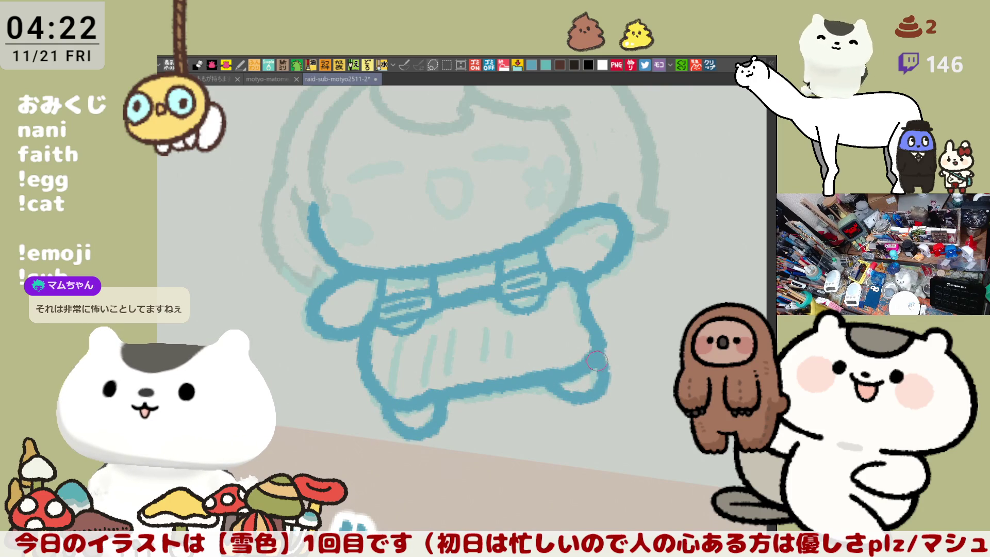
drag(523, 364, 477, 309)
mouse_move(433, 211)
mouse_down()
mouse_move(420, 233)
mouse_move(428, 322)
mouse_up()
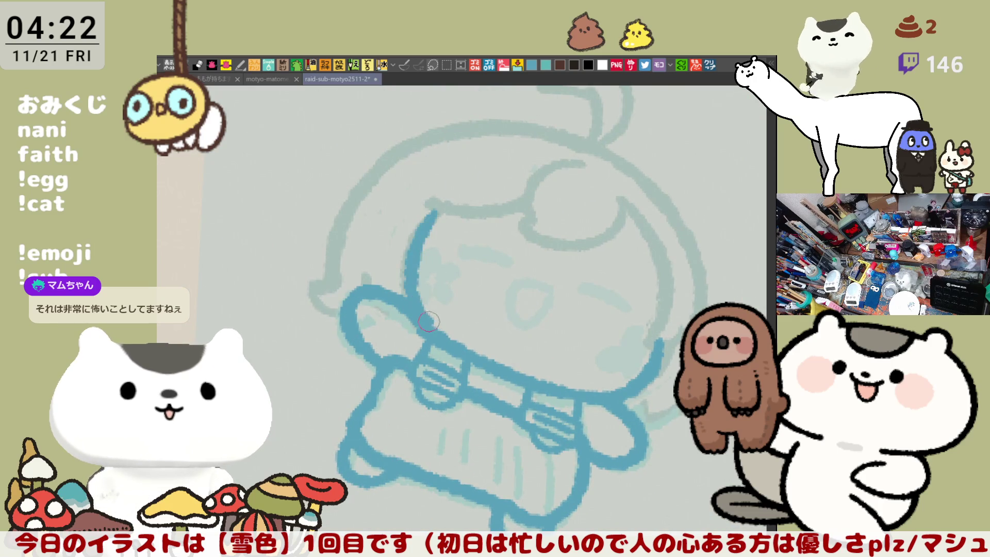
Redraw the line down the face's left side in the straightened view
mouse_move(401, 278)
mouse_down()
mouse_move(476, 251)
mouse_move(487, 325)
mouse_up()
key(ctrl+z)
key(ctrl+z)
drag(482, 229, 486, 330)
Ink the hair's left edge, retrying its position and discarding a trial neck curl
key(ctrl+z)
drag(481, 225, 491, 327)
mouse_move(431, 216)
mouse_down()
mouse_move(414, 253)
mouse_move(433, 309)
mouse_up()
key(ctrl+z)
drag(431, 213, 436, 316)
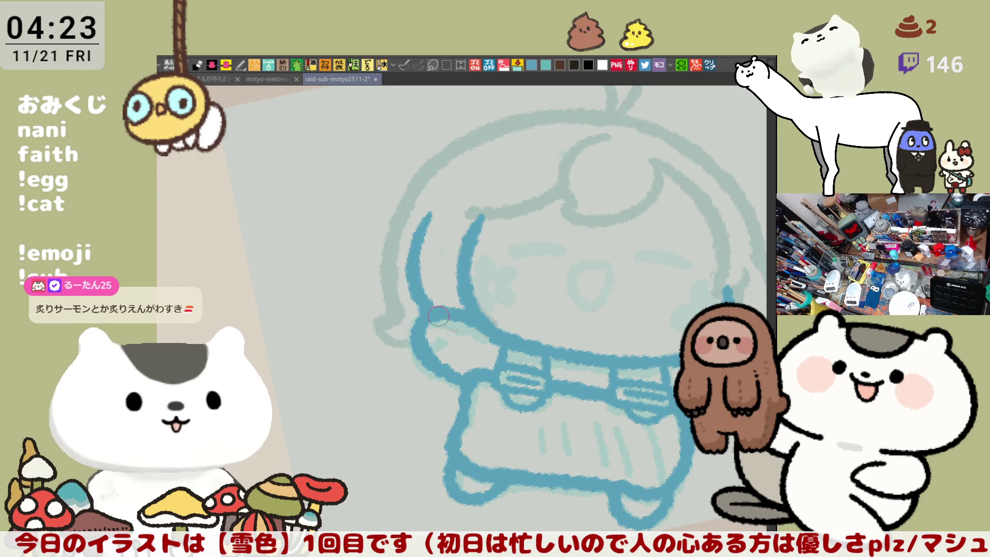
key(ctrl+z)
drag(438, 210, 435, 297)
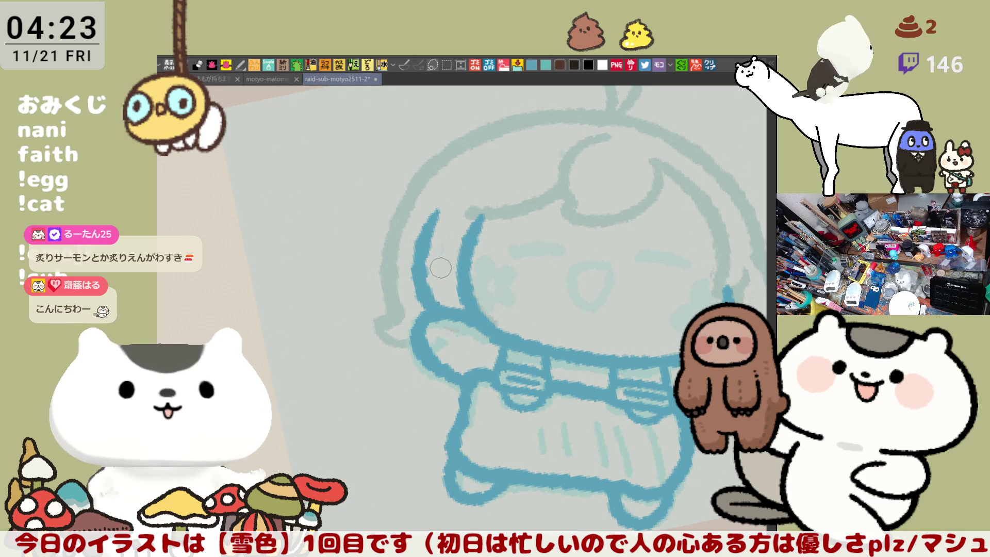
key(ctrl+z)
mouse_move(436, 209)
mouse_down()
mouse_move(420, 222)
mouse_move(424, 312)
mouse_up()
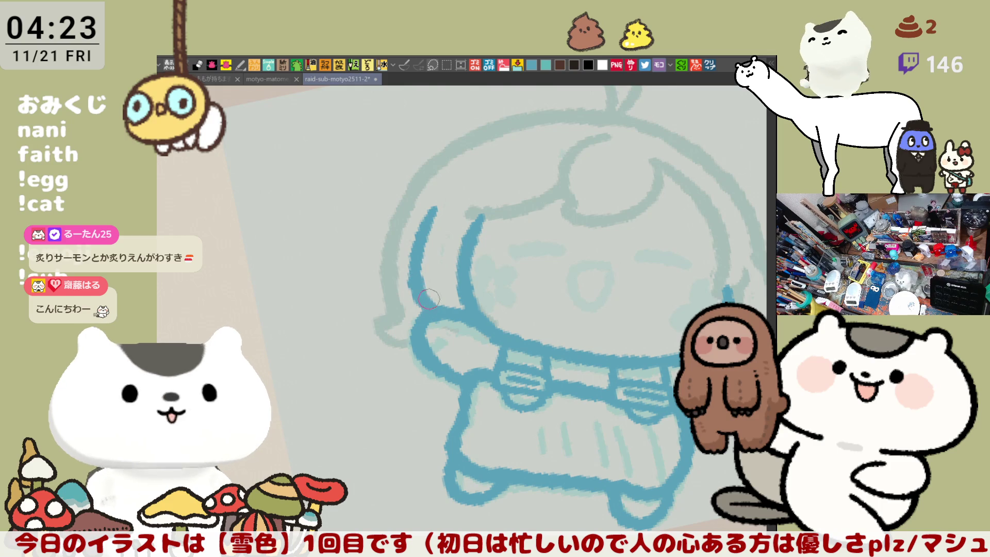
mouse_move(397, 308)
mouse_down()
mouse_move(394, 346)
mouse_move(408, 326)
mouse_move(387, 324)
mouse_move(376, 340)
mouse_move(415, 332)
mouse_move(428, 386)
mouse_move(453, 376)
mouse_move(490, 299)
mouse_move(539, 248)
mouse_up()
key(ctrl+z)
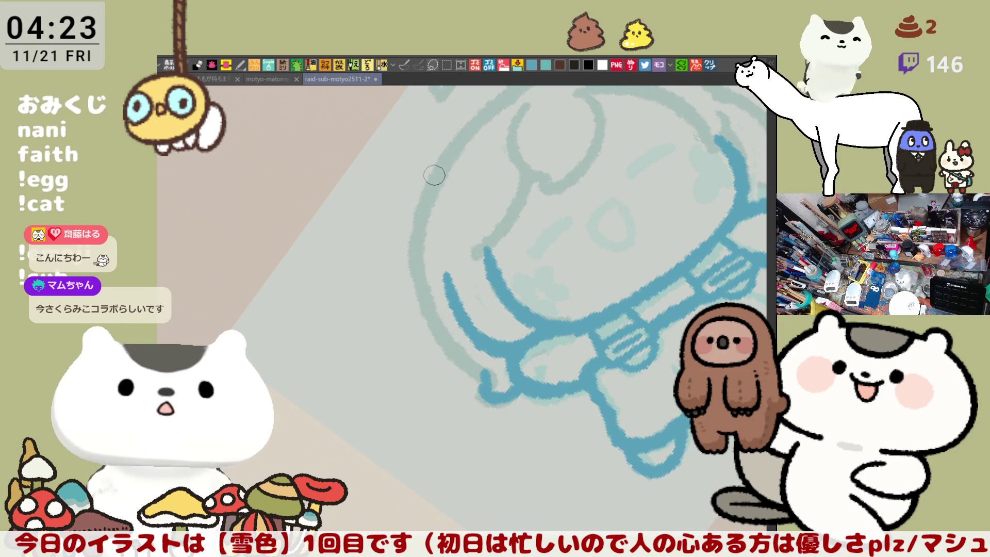
Retry the left head contour from the top down, including its lower tail
key(ctrl+z)
drag(439, 157, 432, 324)
key(ctrl+z)
drag(438, 158, 433, 309)
key(ctrl+z)
mouse_move(447, 146)
mouse_down()
mouse_move(412, 308)
mouse_move(418, 232)
mouse_move(415, 297)
mouse_up()
key(ctrl+z)
key(ctrl+z)
mouse_move(448, 140)
mouse_down()
mouse_move(411, 265)
mouse_move(423, 318)
mouse_move(477, 379)
mouse_up()
Ink the outer hair contour down the left side and extend it lower, then set the view upright
key(ctrl+z)
mouse_move(422, 323)
mouse_down()
mouse_move(456, 345)
mouse_move(479, 380)
mouse_up()
key(ctrl+z)
key(ctrl+z)
drag(454, 143, 428, 309)
key(ctrl+z)
mouse_move(451, 145)
mouse_down()
mouse_move(428, 308)
mouse_move(472, 372)
mouse_up()
key(ctrl+z)
drag(411, 283, 470, 369)
key(ctrl+z)
drag(411, 281, 471, 371)
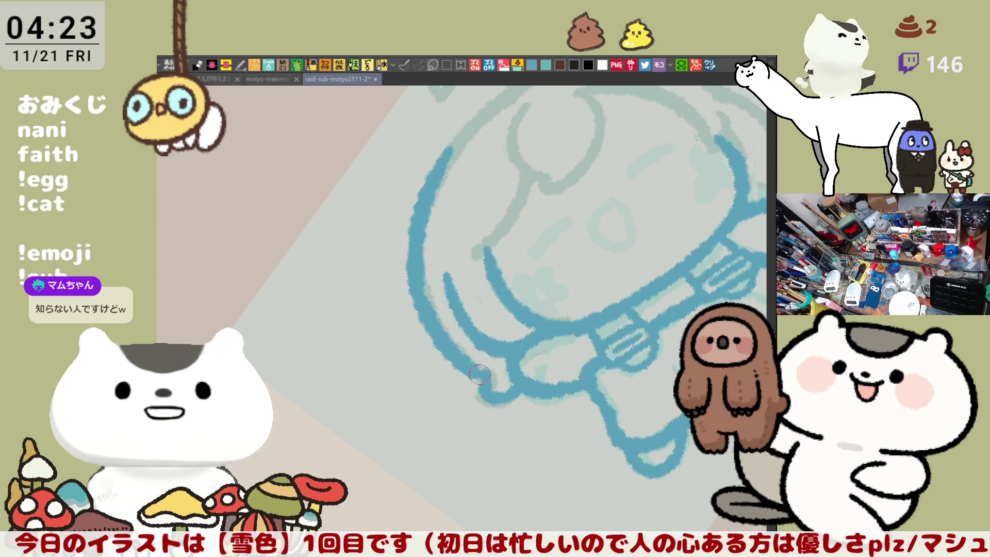
mouse_move(592, 320)
mouse_down()
mouse_move(622, 294)
mouse_move(515, 279)
mouse_move(443, 291)
mouse_up()
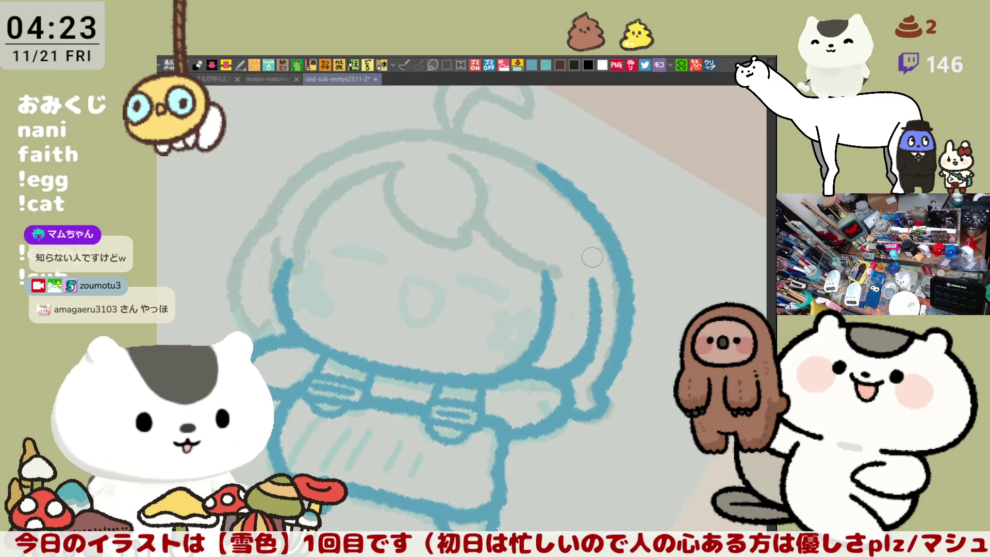
In the flipped view, retrace and darken the head's top-right and right-side contour
key(h)
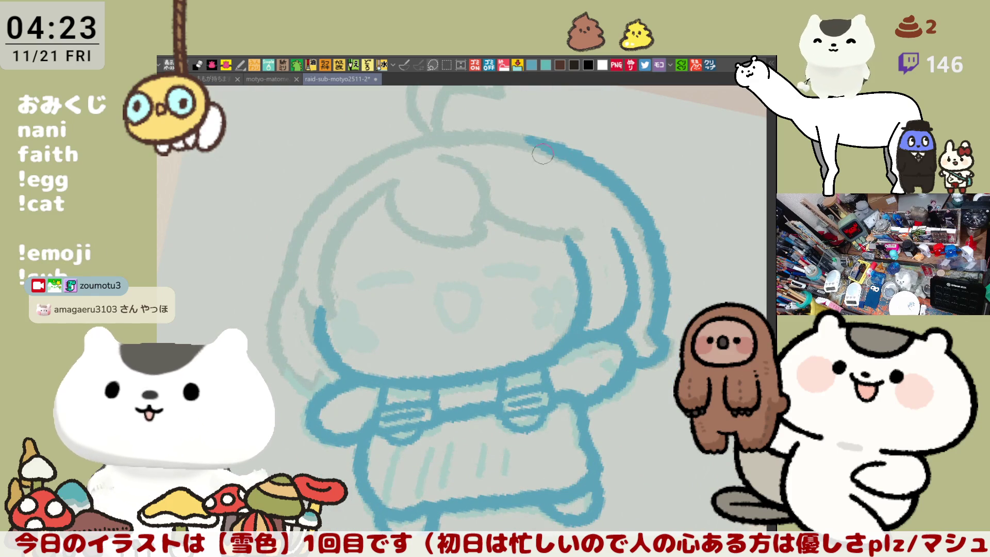
drag(619, 194, 648, 236)
drag(518, 138, 617, 183)
drag(571, 158, 623, 201)
drag(569, 183, 536, 196)
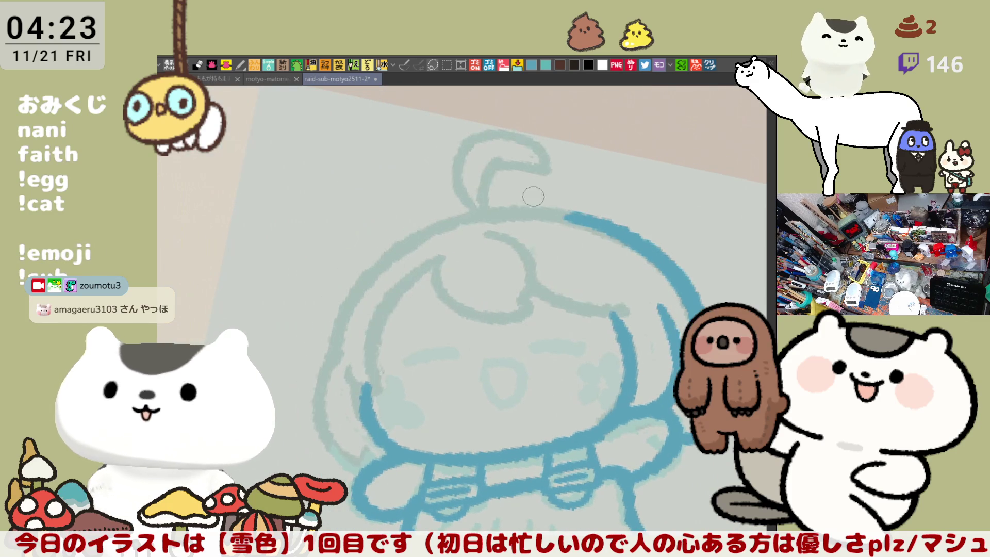
drag(643, 262, 620, 353)
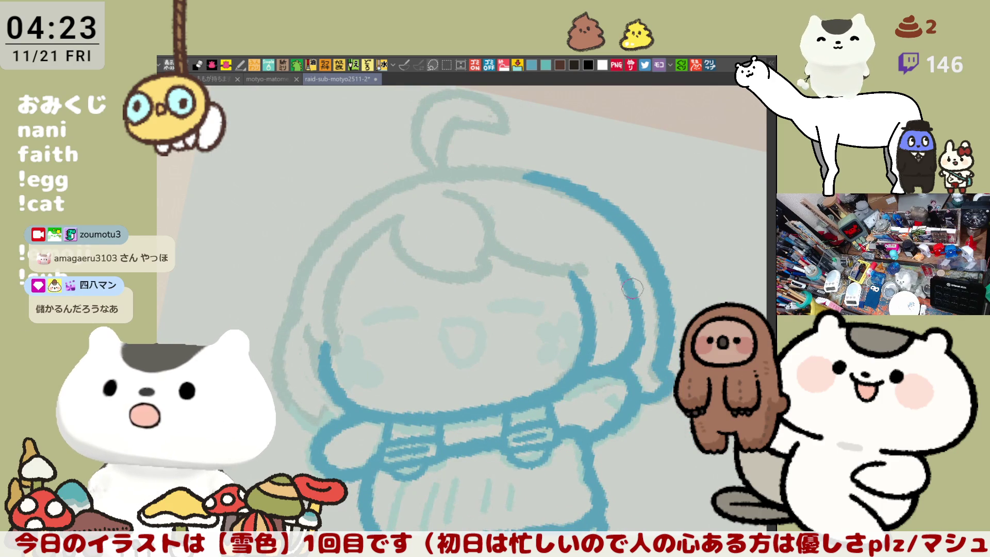
Add a thin curve inside the cheek and a long left bang reaching further down
mouse_move(618, 264)
mouse_down()
mouse_move(631, 309)
mouse_move(642, 309)
mouse_move(631, 353)
mouse_move(619, 354)
mouse_up()
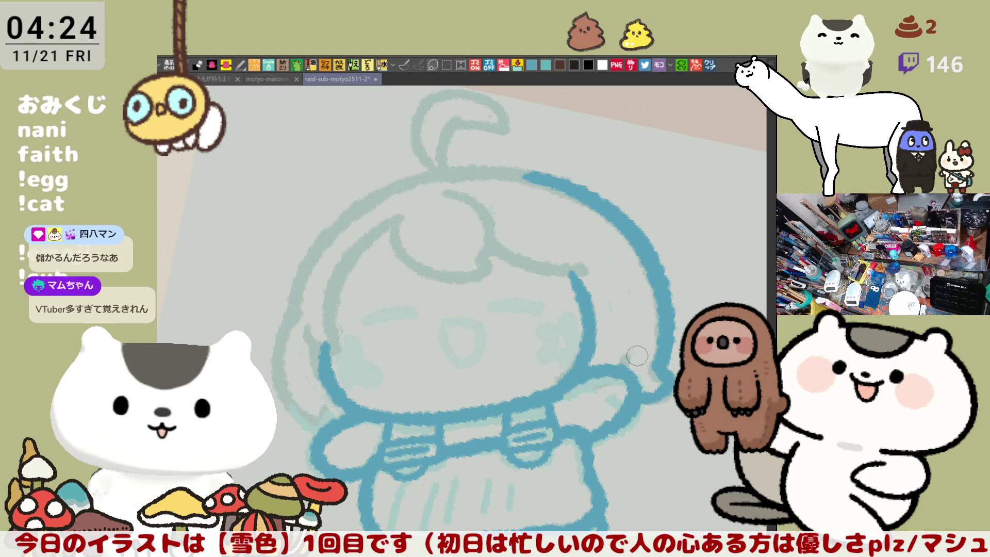
mouse_move(630, 286)
mouse_down()
mouse_move(642, 335)
mouse_move(626, 309)
mouse_move(545, 336)
mouse_move(602, 318)
mouse_up()
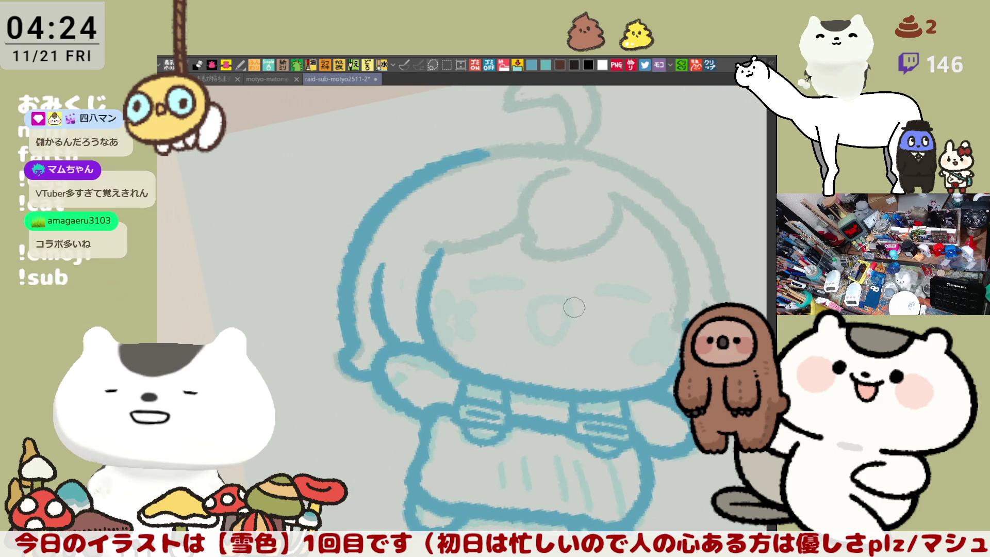
key(ctrl+z)
drag(383, 261, 402, 343)
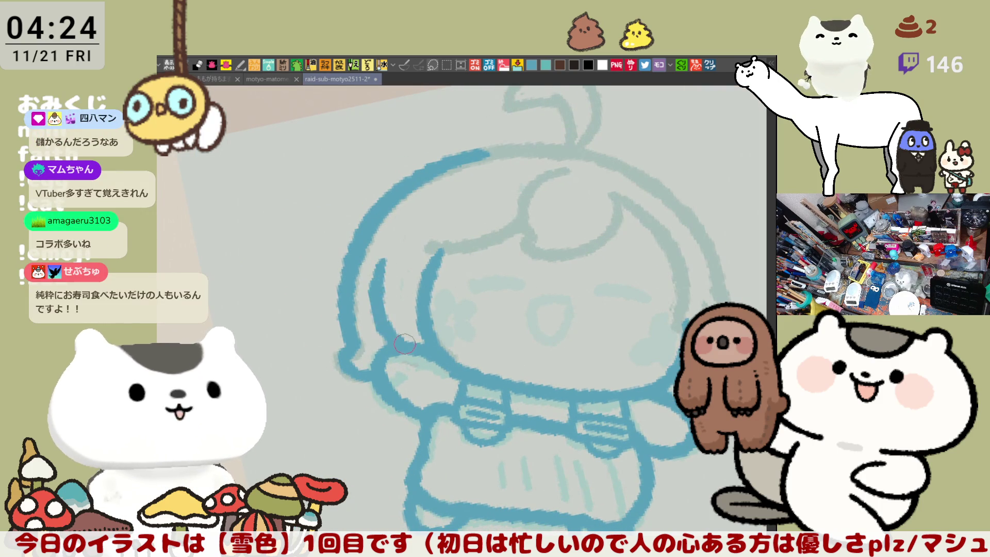
key(ctrl+z)
mouse_move(384, 260)
mouse_down()
mouse_move(381, 306)
mouse_move(394, 330)
mouse_up()
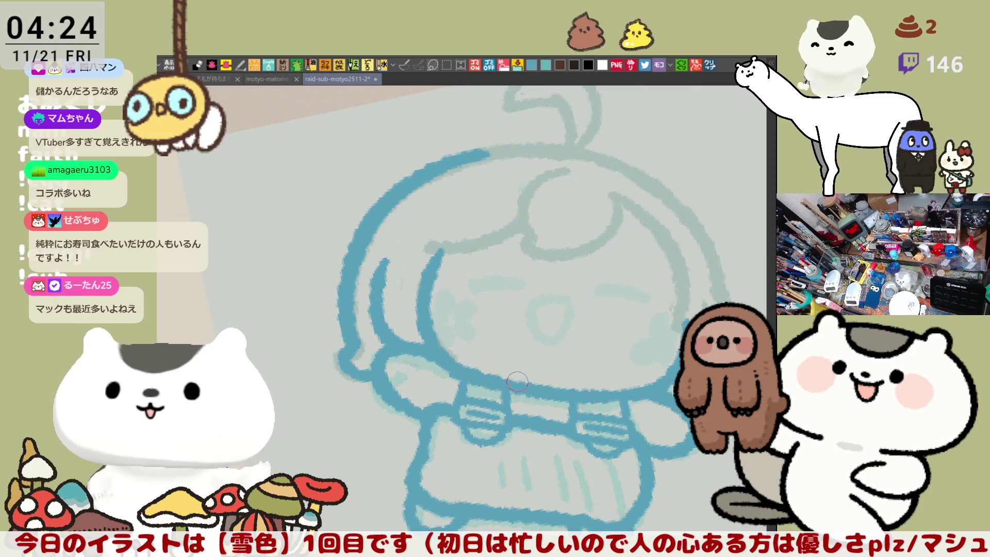
Mirror the view back, trace the forehead bang line and a bang stroke down to the cheek
key(h)
mouse_move(437, 243)
mouse_down()
mouse_move(484, 266)
mouse_move(531, 266)
mouse_up()
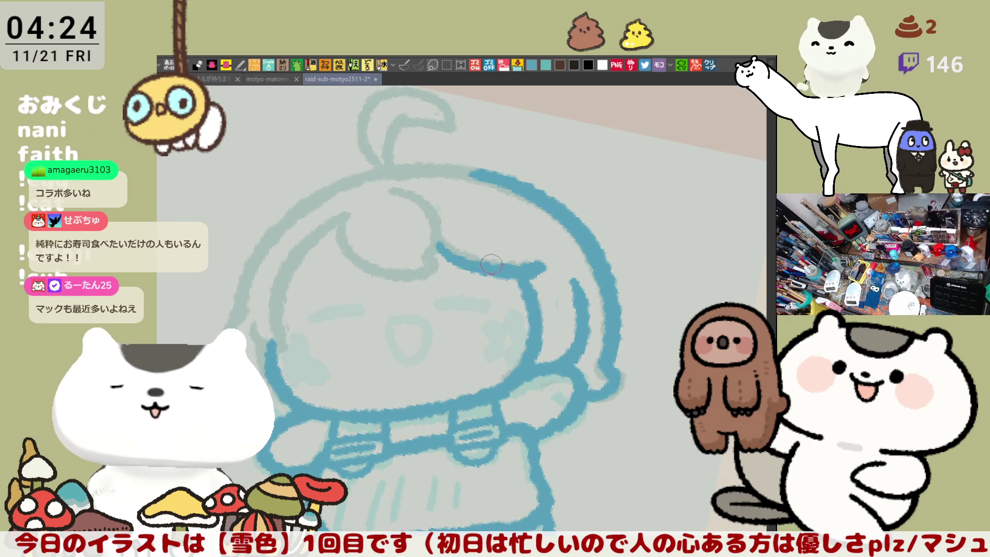
drag(389, 186, 433, 259)
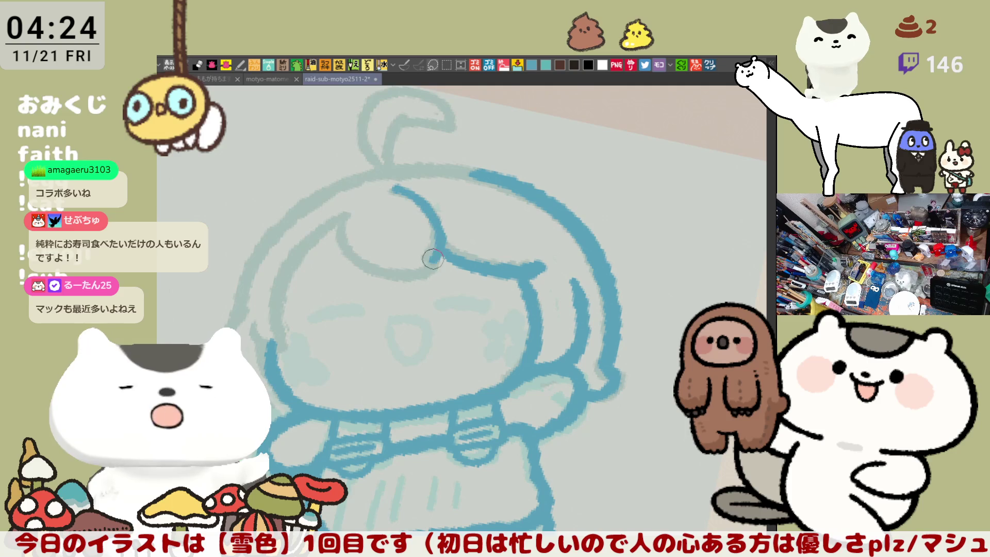
key(ctrl+z)
mouse_move(388, 187)
mouse_down()
mouse_move(439, 237)
mouse_move(431, 265)
mouse_up()
key(ctrl+z)
key(ctrl+z)
mouse_move(388, 183)
mouse_down()
mouse_move(443, 224)
mouse_move(430, 281)
mouse_move(427, 274)
mouse_up()
key(ctrl+z)
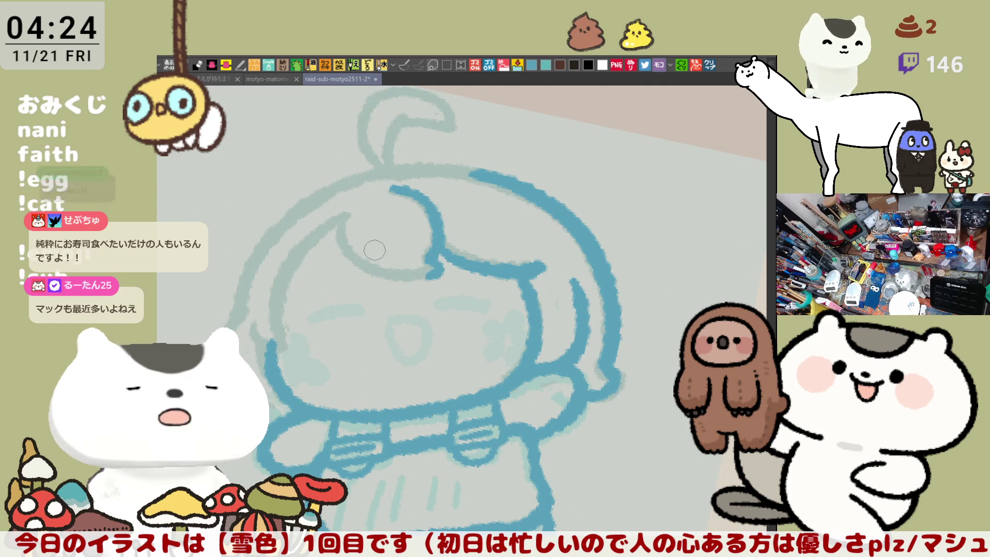
Ink a bang curving across the forehead and a stroke down the face's left side
mouse_move(338, 216)
mouse_down()
mouse_move(413, 273)
mouse_move(432, 268)
mouse_move(379, 275)
mouse_move(430, 267)
mouse_move(344, 235)
mouse_move(432, 274)
mouse_up()
key(ctrl+z)
key(ctrl+z)
key(ctrl+z)
mouse_move(343, 215)
mouse_down()
mouse_move(433, 271)
mouse_move(419, 271)
mouse_up()
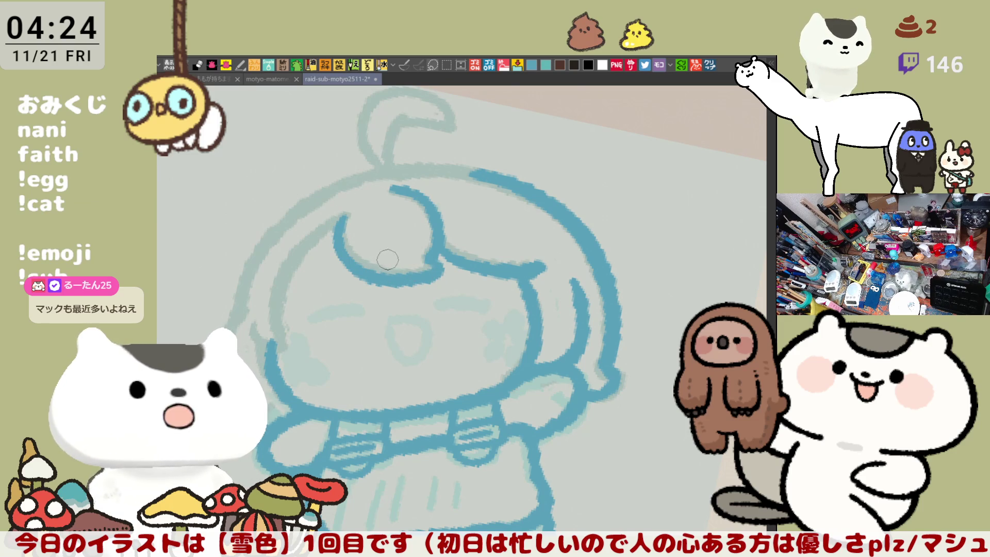
drag(537, 230, 496, 219)
drag(390, 213, 384, 355)
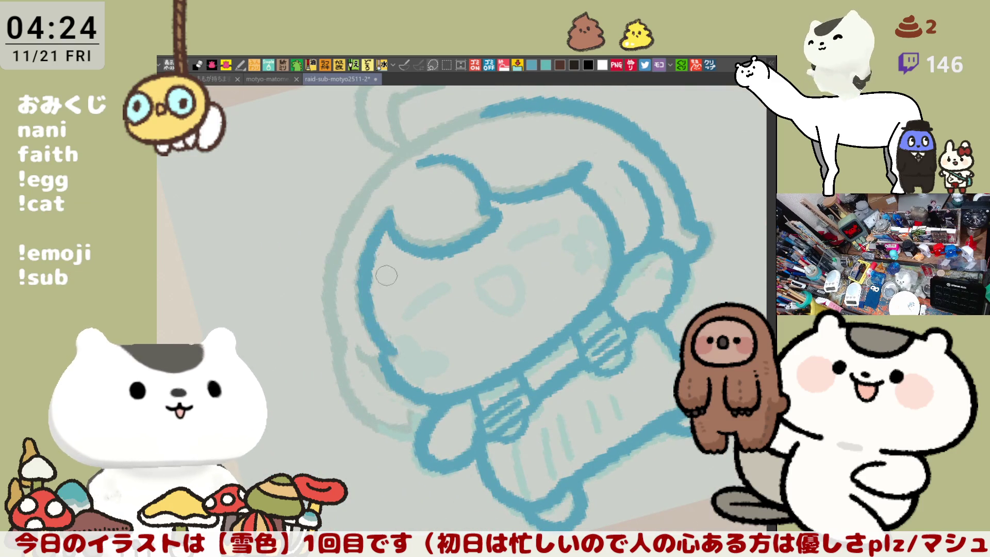
Reset the view rotation and ink the upper left-cheek stroke in blue, retrying it several times
key(ctrl+0)
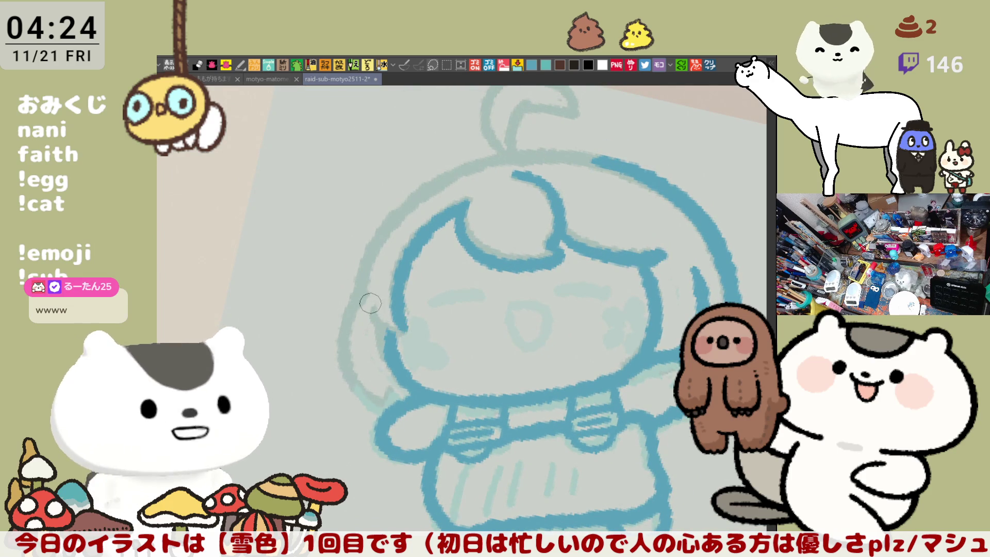
key(ctrl+z)
drag(368, 303, 403, 325)
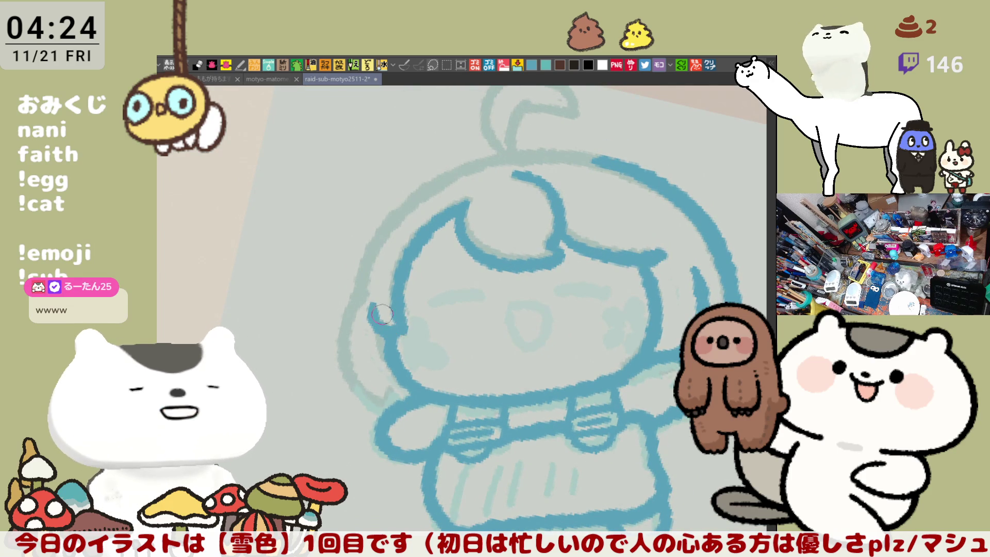
scroll(441, 364, left, 3)
drag(397, 294, 410, 402)
key(ctrl+z)
drag(397, 294, 410, 402)
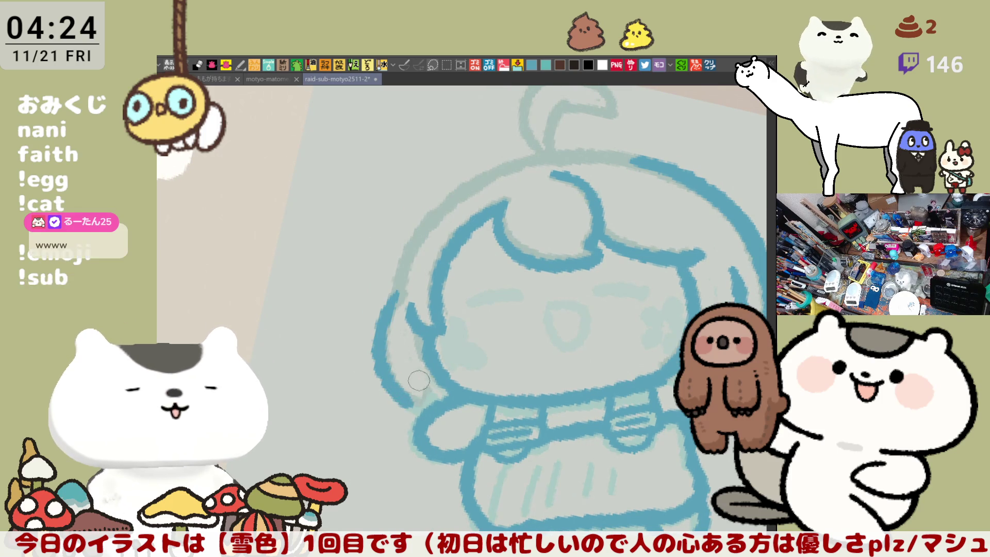
key(ctrl+z)
drag(390, 366, 362, 314)
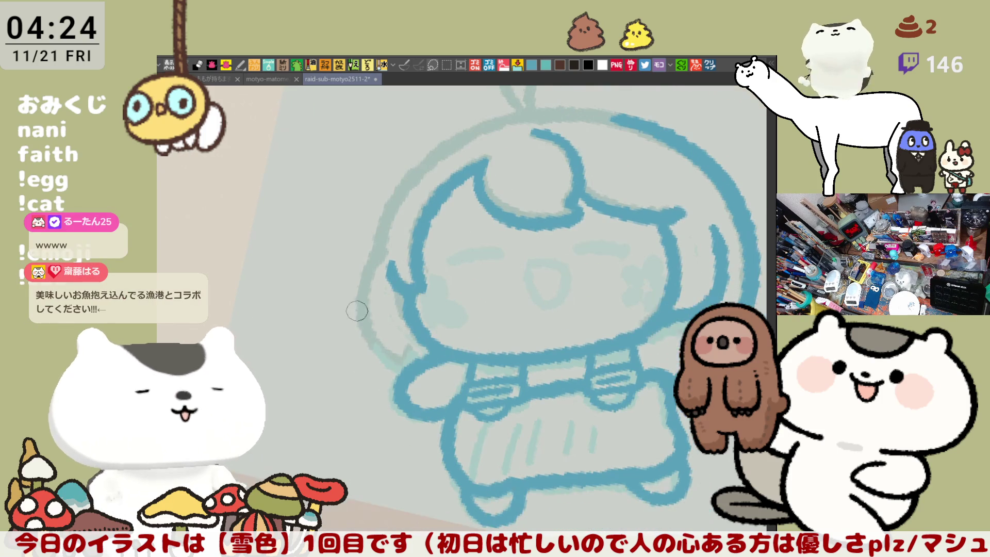
drag(382, 249, 405, 364)
key(ctrl+z)
drag(389, 246, 405, 362)
key(ctrl+z)
drag(382, 248, 390, 358)
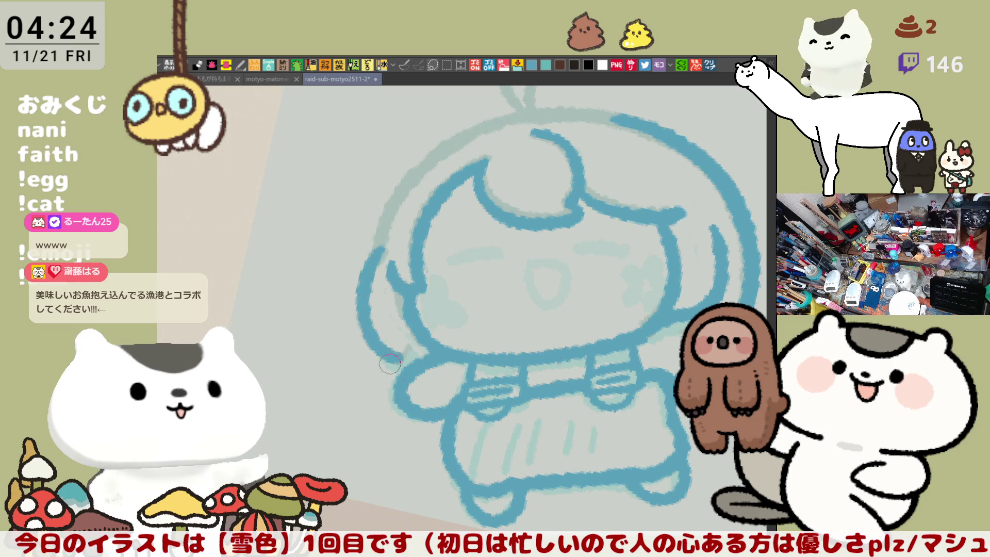
Ink the final left-cheek curve down to the jaw, redoing it until it sits right
mouse_move(384, 245)
mouse_down()
mouse_move(390, 337)
mouse_move(406, 361)
mouse_move(390, 386)
mouse_move(408, 388)
mouse_up()
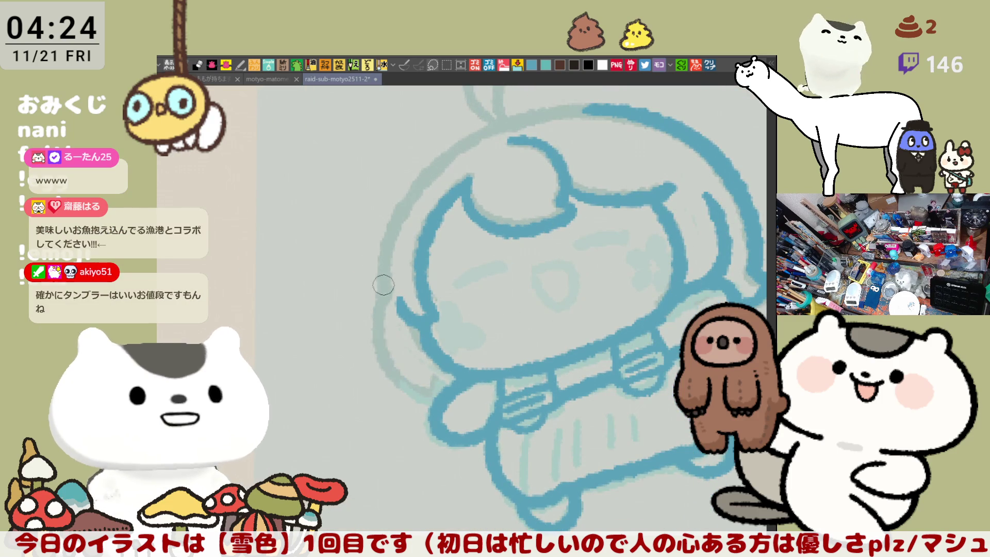
key(ctrl+z)
mouse_move(384, 281)
mouse_down()
mouse_move(381, 293)
mouse_move(433, 407)
mouse_up()
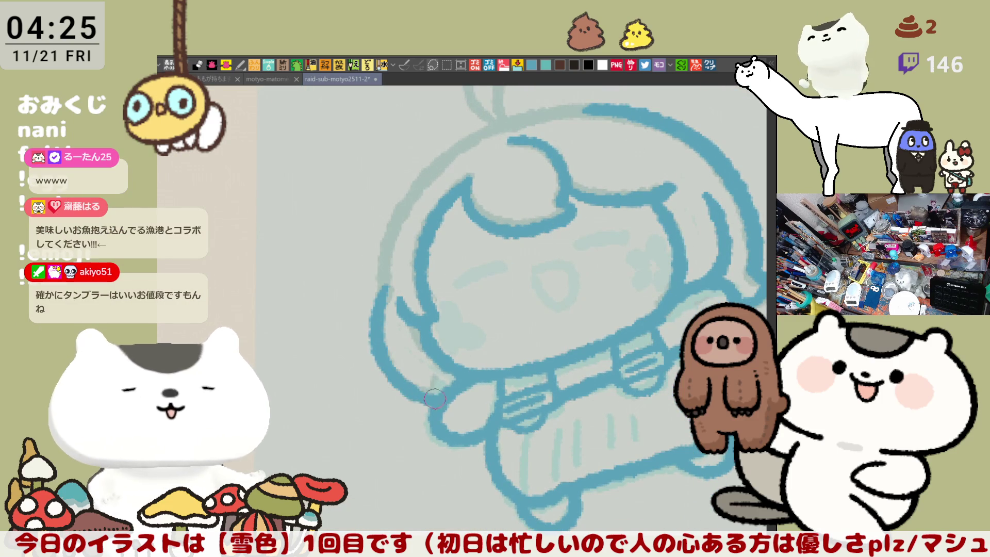
key(ctrl+z)
mouse_move(395, 299)
mouse_down()
mouse_move(376, 337)
mouse_move(431, 384)
mouse_up()
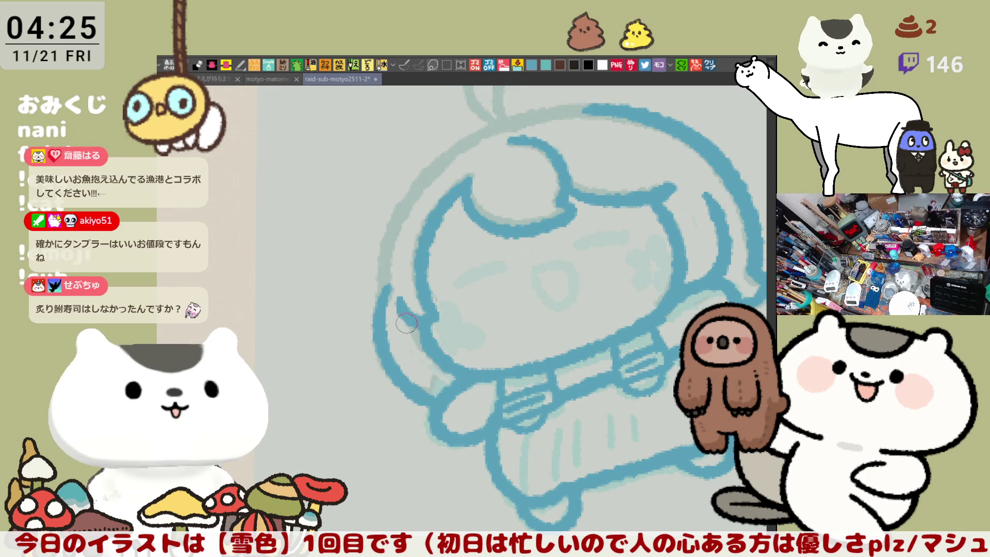
key(ctrl+z)
drag(385, 288, 438, 401)
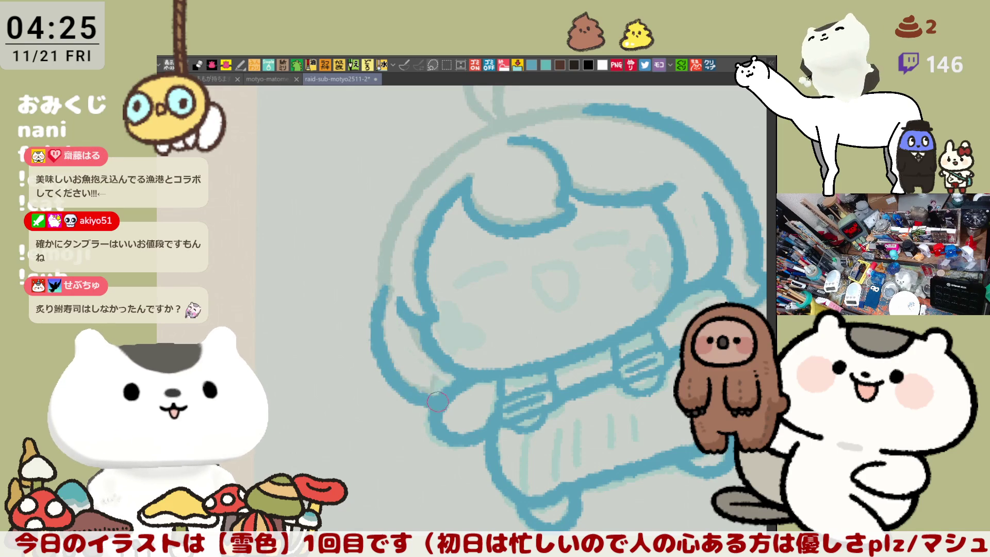
key(ctrl+z)
drag(384, 286, 438, 405)
key(ctrl+z)
drag(384, 287, 439, 403)
key(ctrl+z)
mouse_move(386, 284)
mouse_down()
mouse_move(376, 332)
mouse_move(435, 399)
mouse_up()
key(ctrl+z)
drag(384, 286, 438, 402)
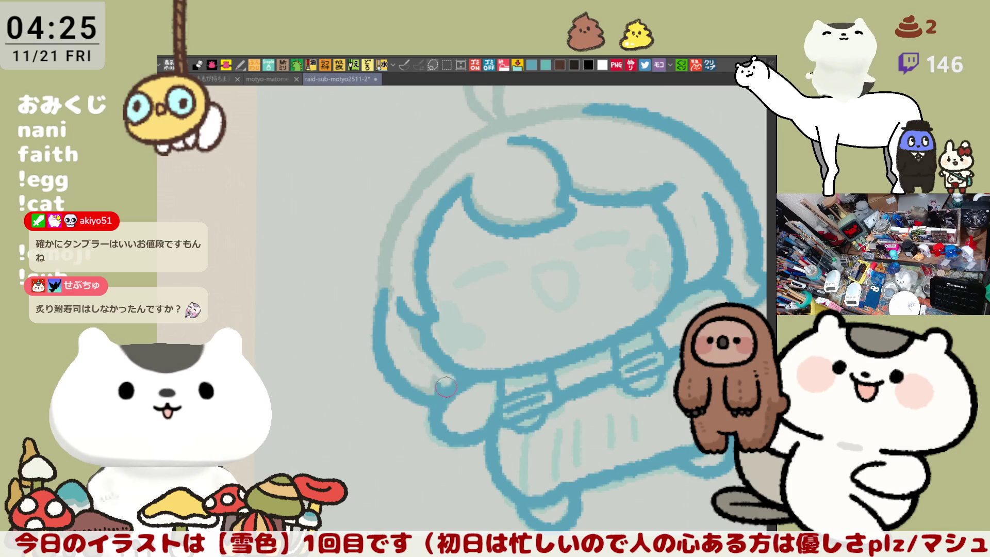
Rotate the view, ink the left side of the head outline, and open the pasted post image canvas
key(minus)
key(minus)
key(minus)
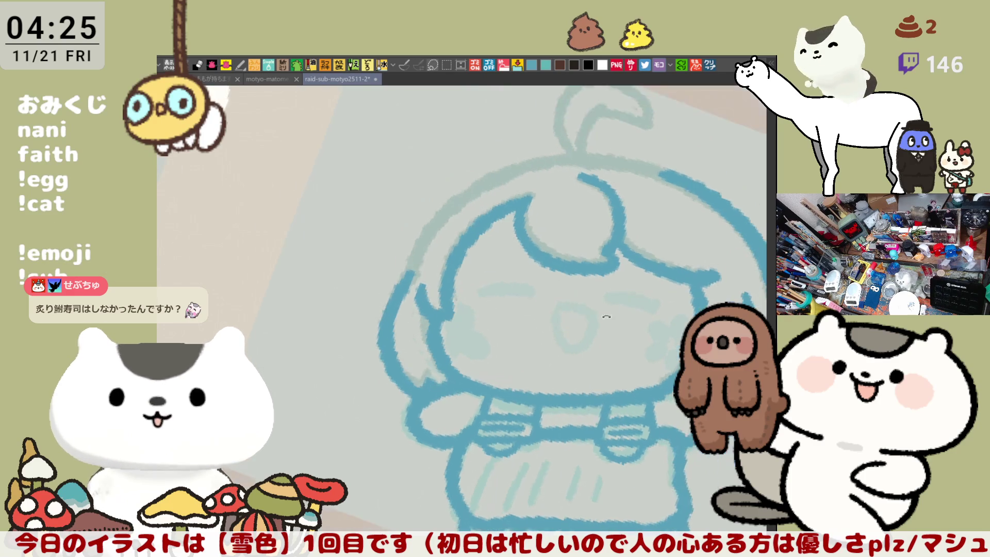
mouse_move(420, 203)
mouse_down()
mouse_move(410, 348)
mouse_move(407, 232)
mouse_move(412, 356)
mouse_up()
key(ctrl+z)
key(ctrl+z)
key(ctrl+z)
mouse_move(431, 183)
mouse_down()
mouse_move(405, 291)
mouse_move(412, 338)
mouse_up()
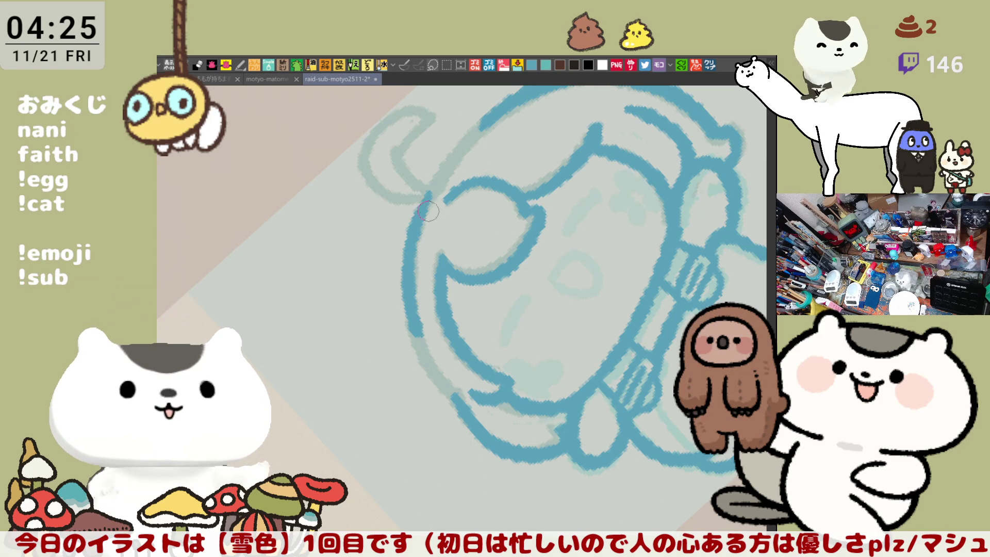
drag(423, 213, 407, 274)
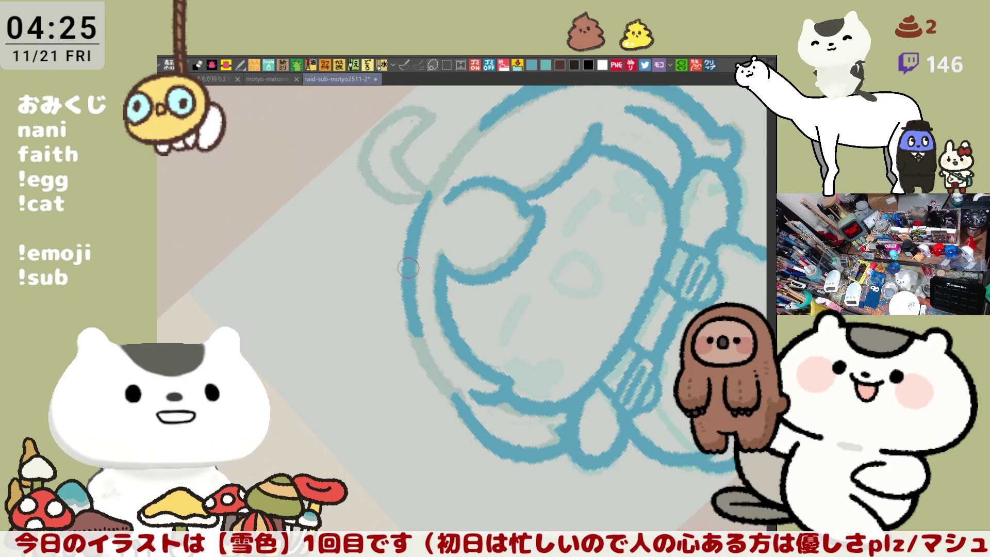
drag(412, 324, 451, 392)
key(ctrl+z)
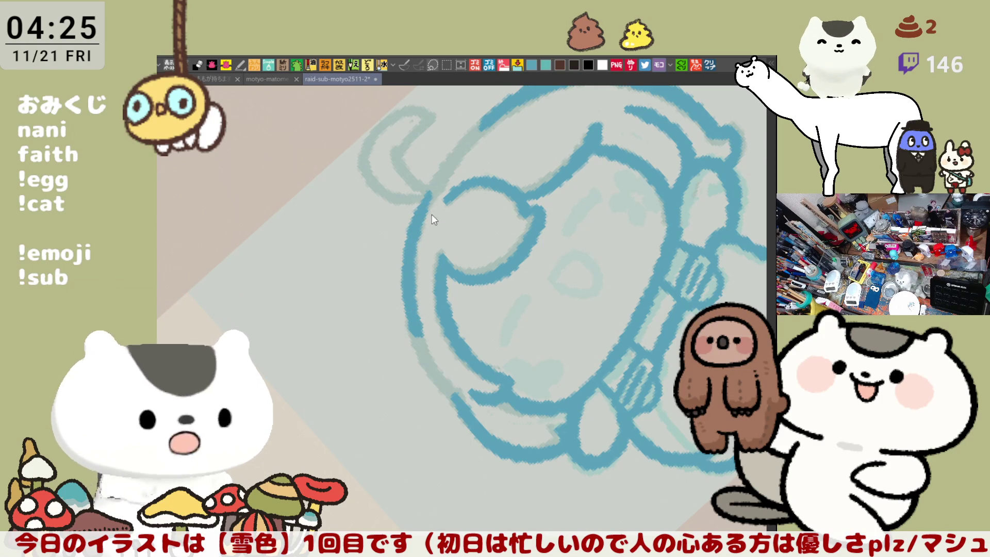
key(ctrl+z)
mouse_move(430, 185)
mouse_down()
mouse_move(415, 231)
mouse_move(408, 327)
mouse_up()
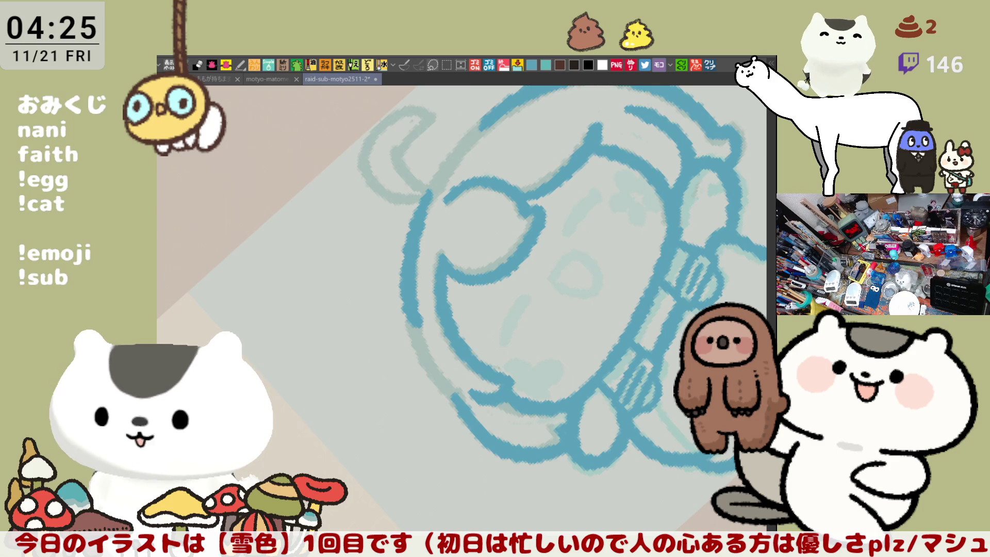
click(711, 66)
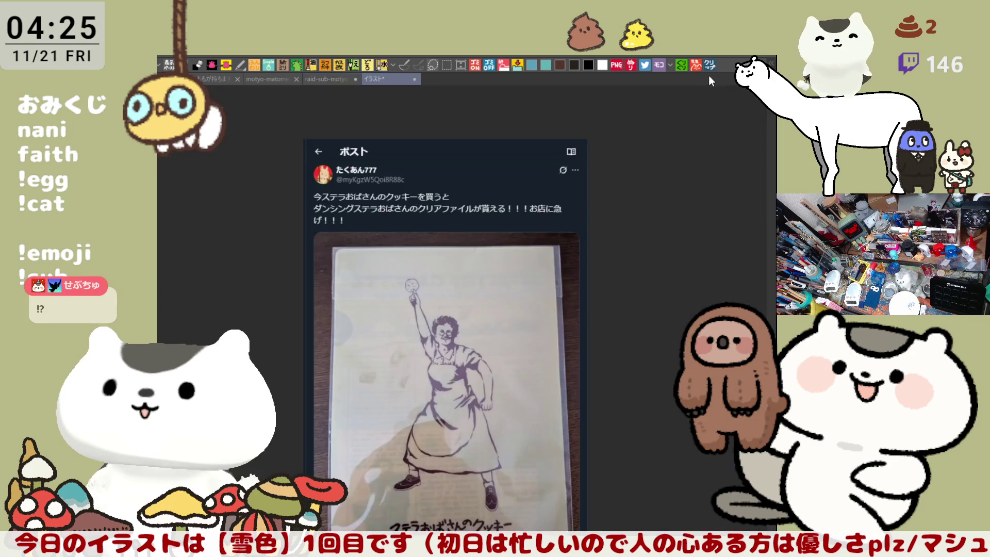
Scroll through the cookie tweet screenshot, then switch back to the chibi girl sketch canvas with Ctrl+Tab
scroll(366, 430, up, 3)
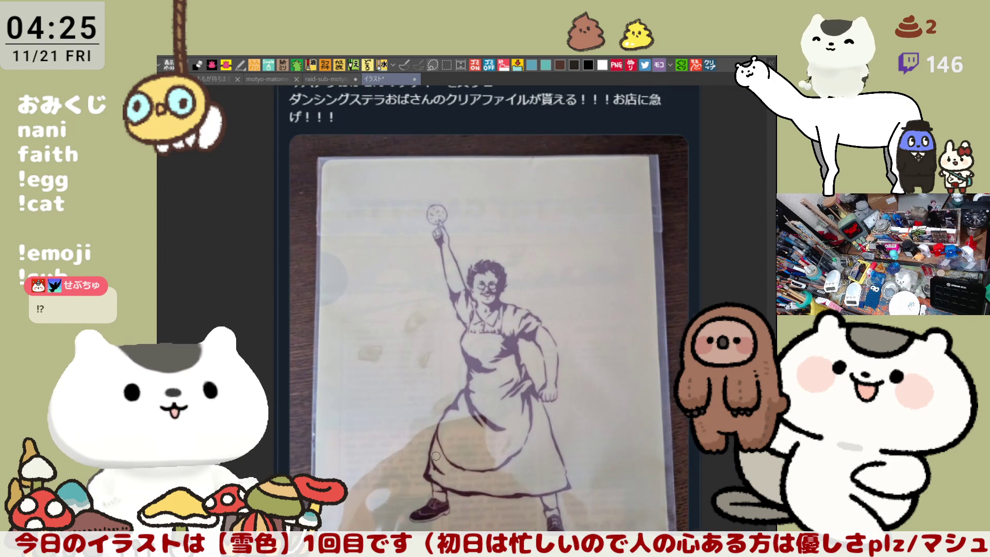
scroll(435, 457, down, 2)
scroll(445, 365, up, 1)
scroll(445, 364, up, 1)
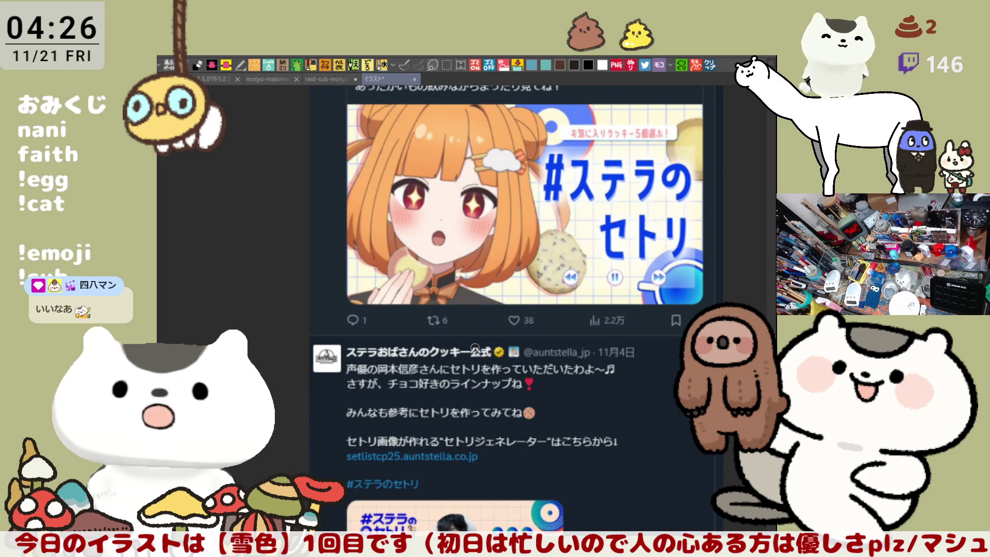
scroll(482, 345, down, 3)
scroll(482, 346, down, 2)
scroll(429, 185, up, 2)
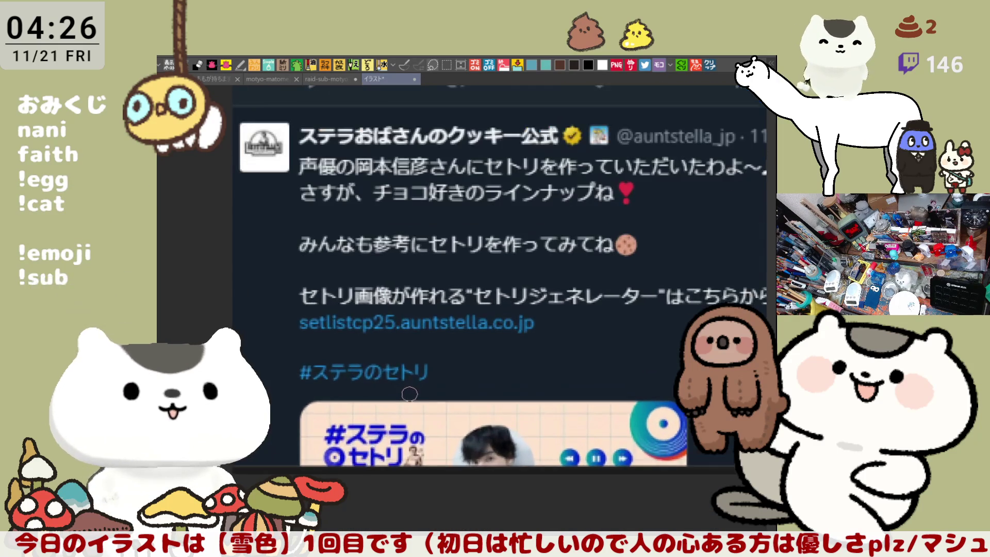
scroll(430, 185, down, 2)
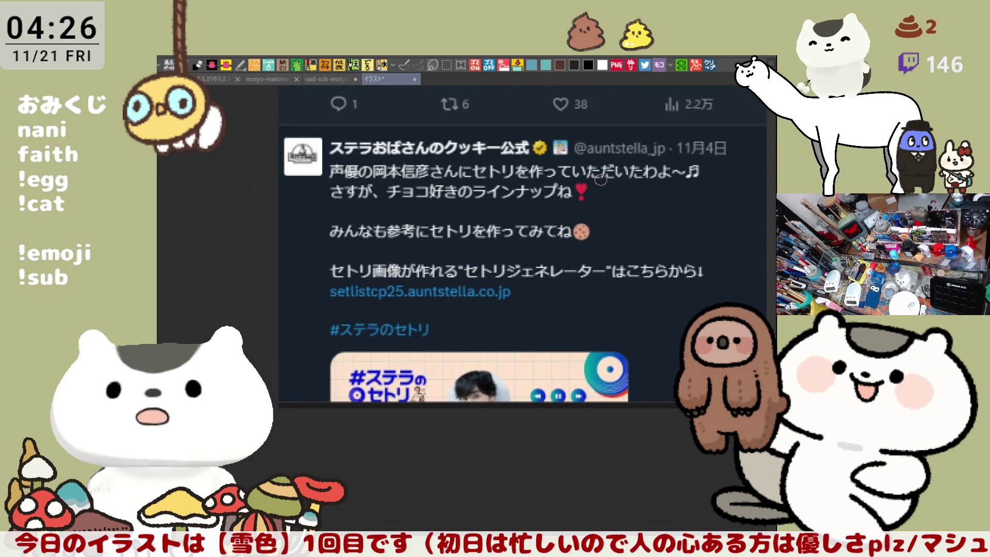
scroll(617, 197, up, 3)
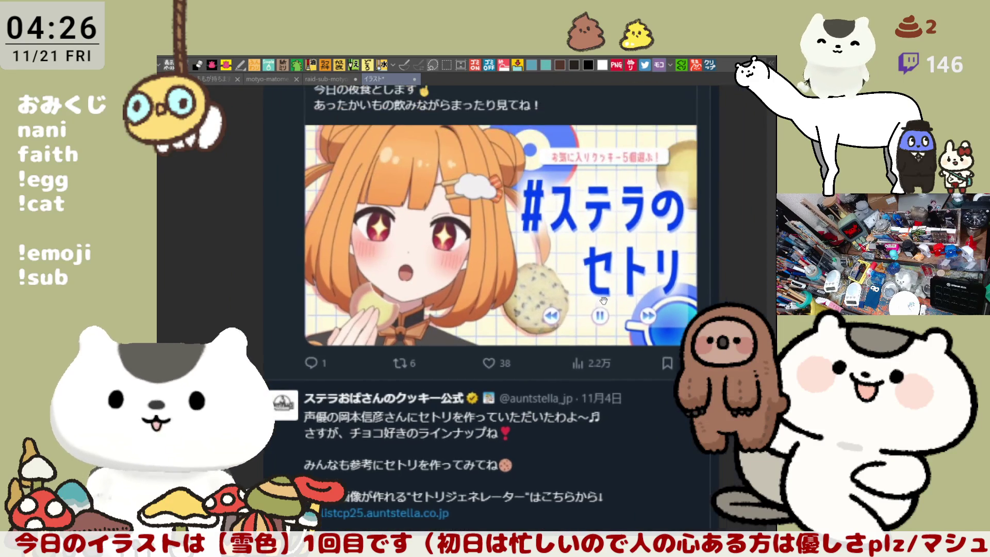
scroll(617, 197, down, 1)
scroll(599, 280, up, 2)
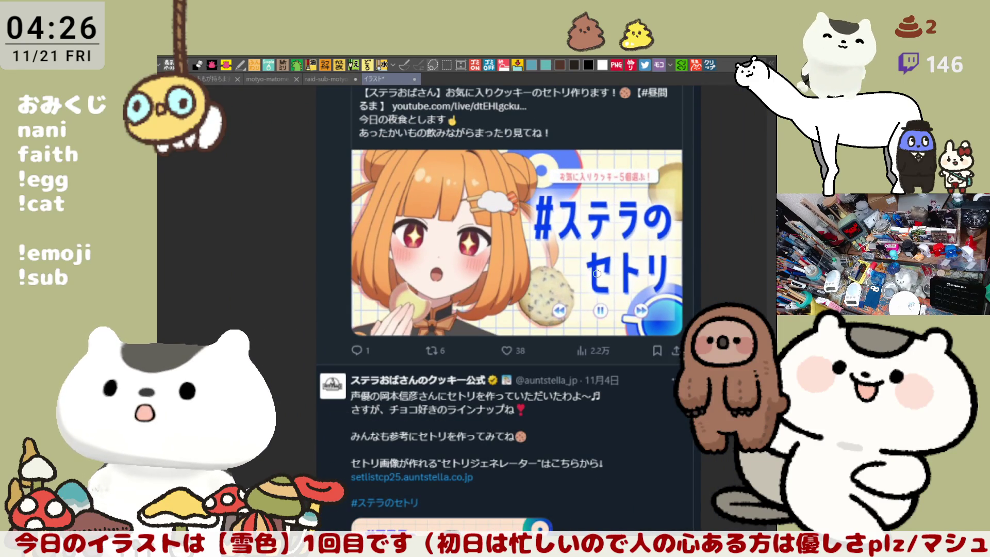
scroll(597, 273, down, 1)
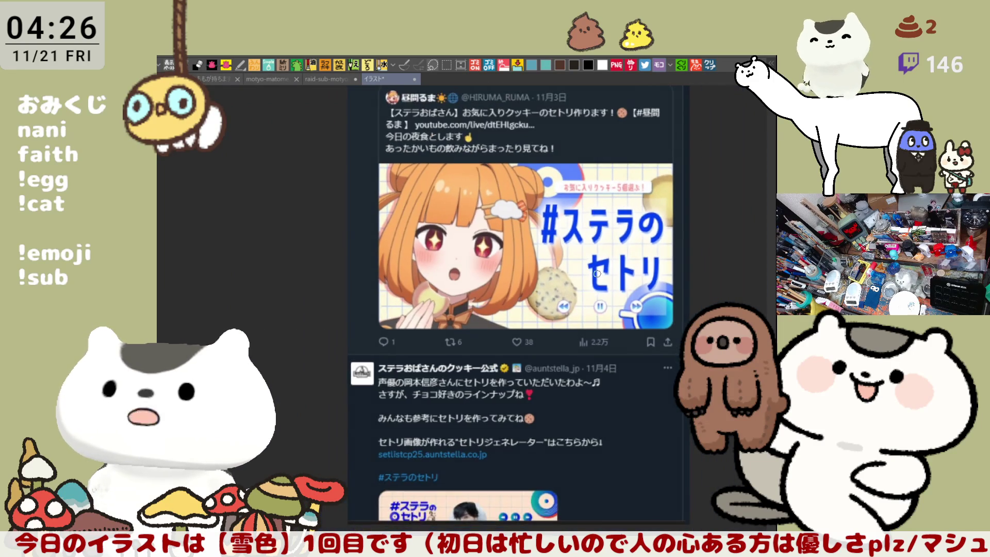
scroll(596, 273, up, 2)
scroll(470, 310, down, 5)
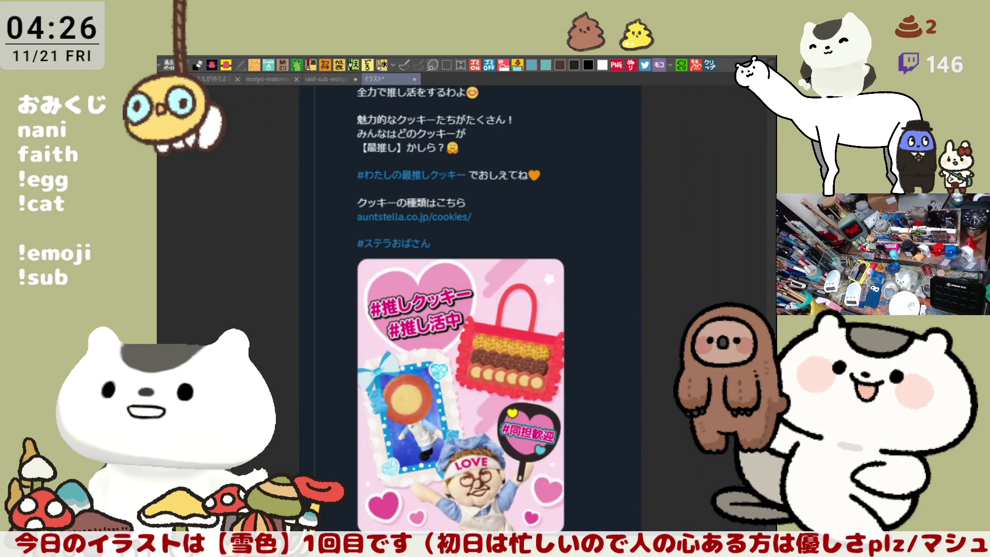
scroll(471, 309, down, 5)
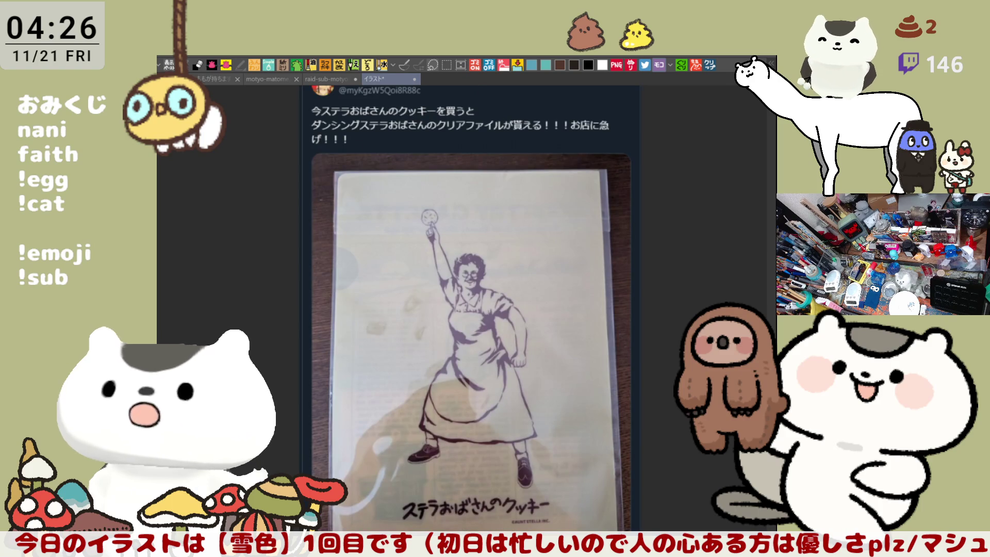
scroll(471, 310, down, 5)
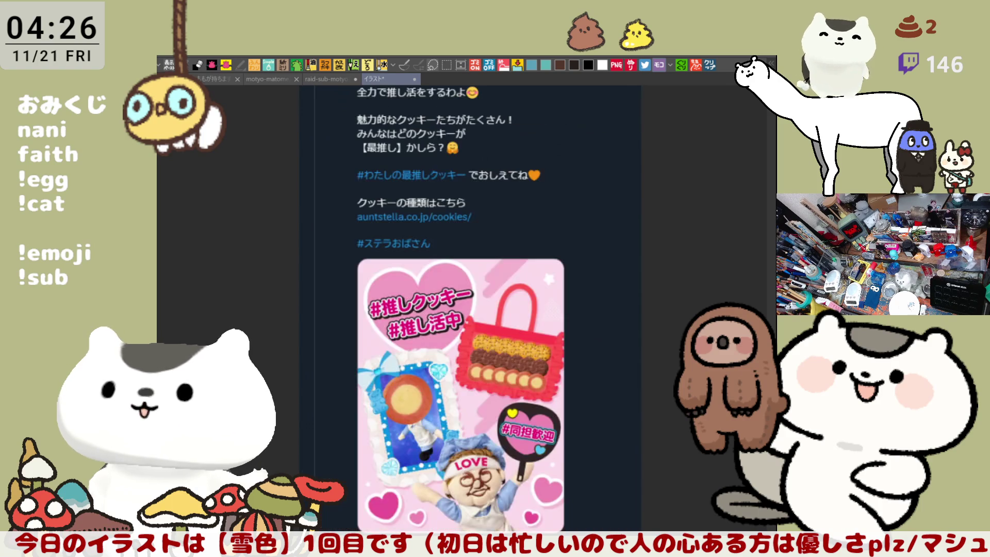
scroll(471, 309, up, 5)
scroll(471, 309, down, 5)
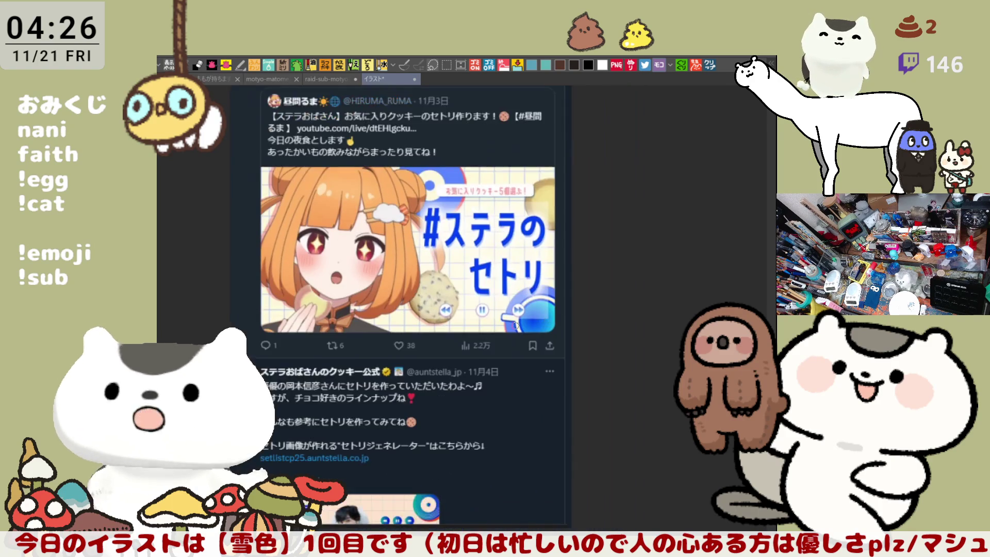
scroll(343, 332, down, 1)
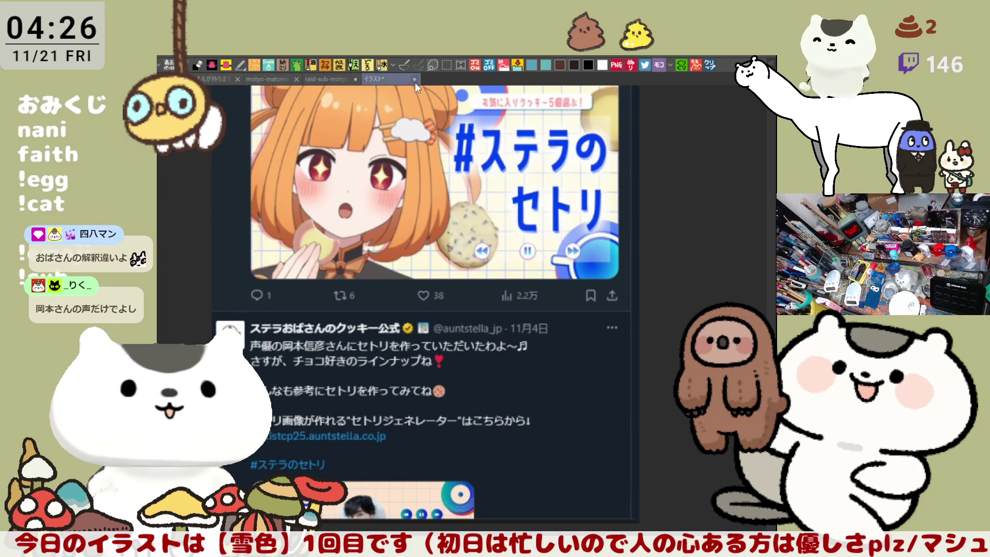
key(ctrl+Tab)
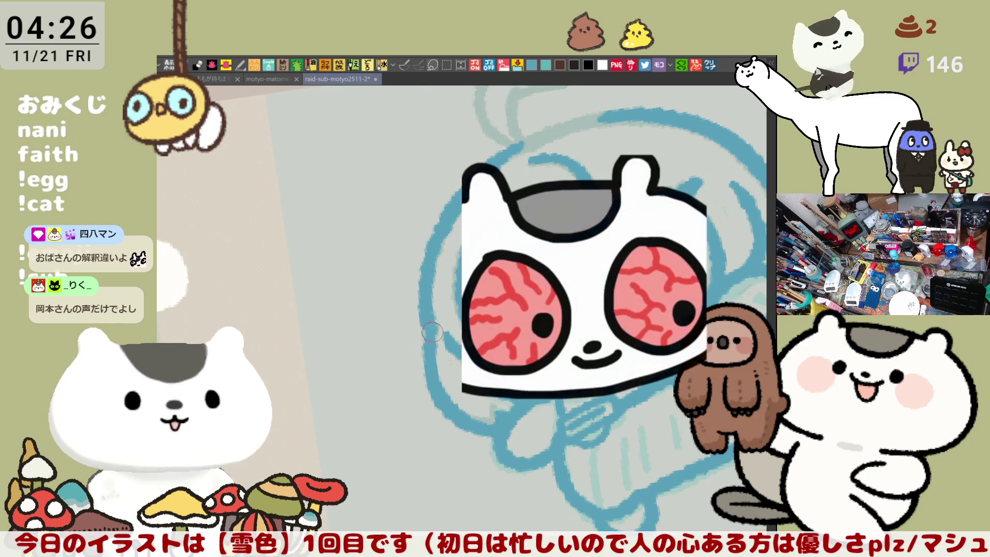
Erase the head's upper-right outline and retry the stroke closing the top of the head
scroll(444, 228, down, 2)
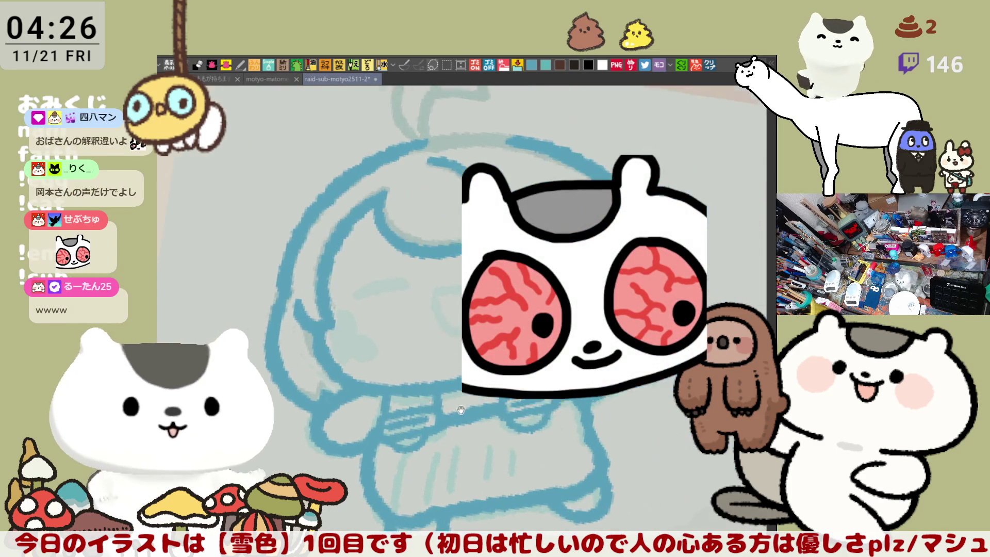
scroll(530, 180, up, 3)
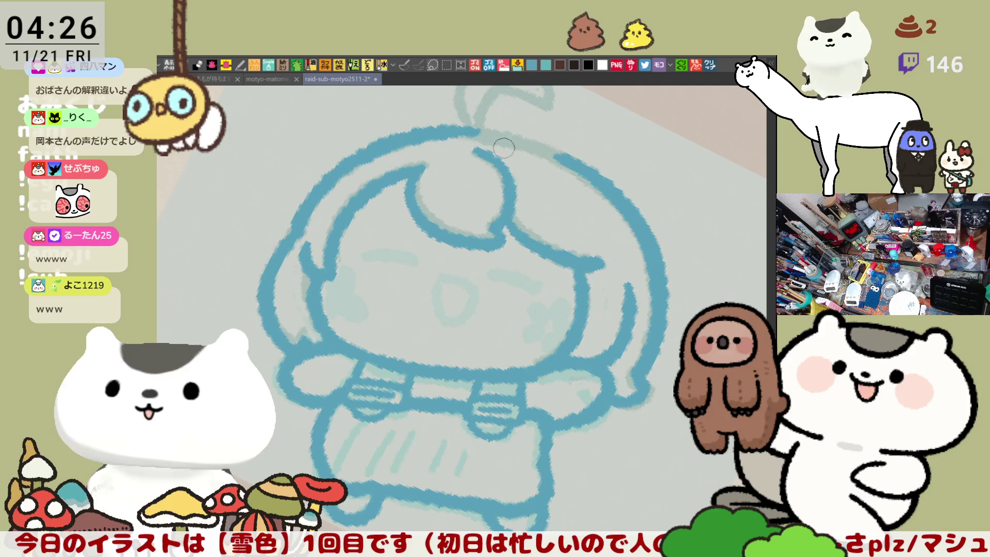
drag(459, 133, 536, 138)
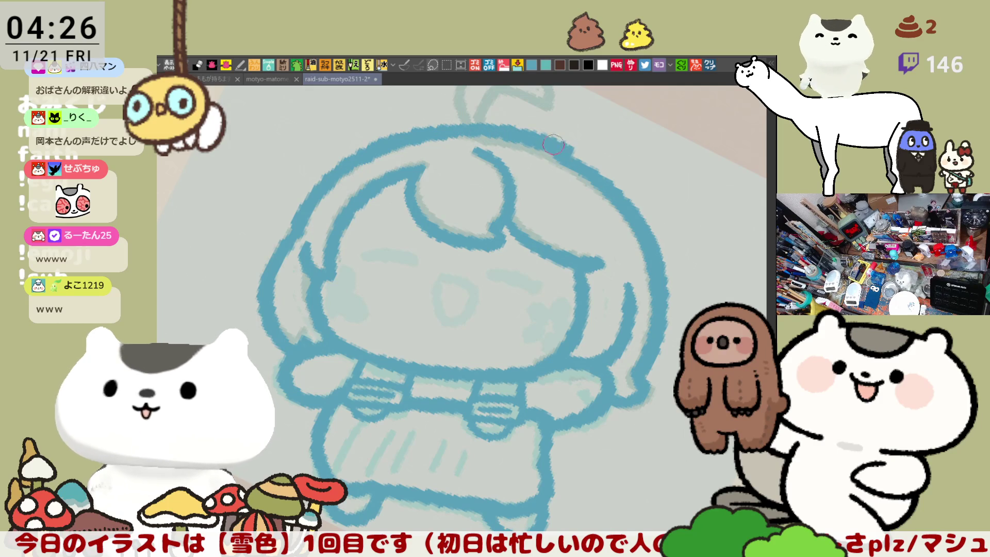
key(ctrl+z)
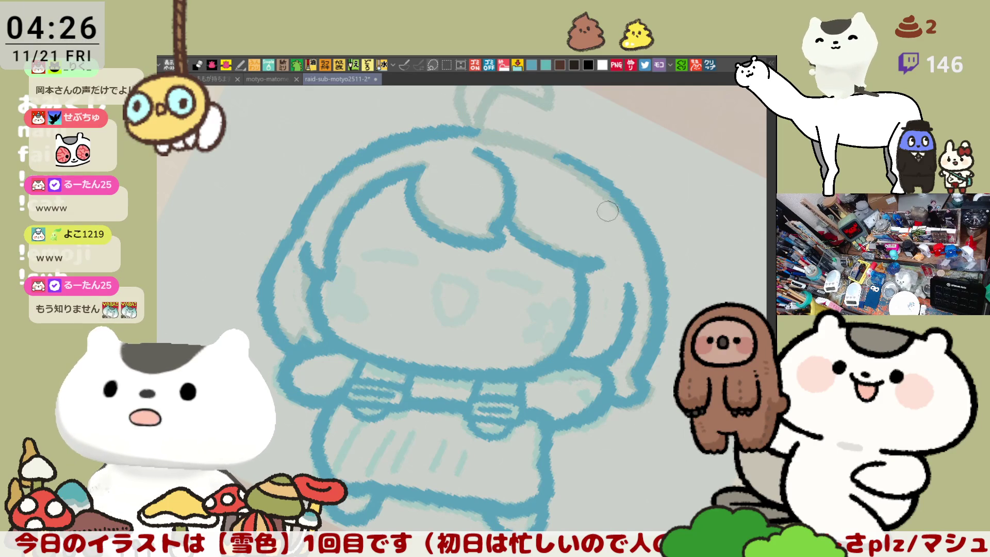
drag(537, 149, 618, 206)
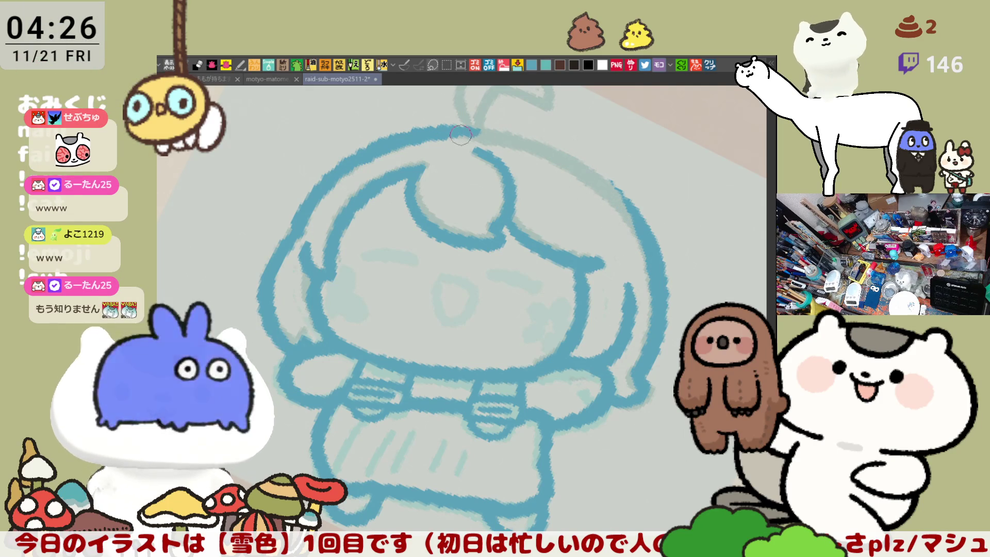
drag(444, 129, 535, 141)
key(ctrl+z)
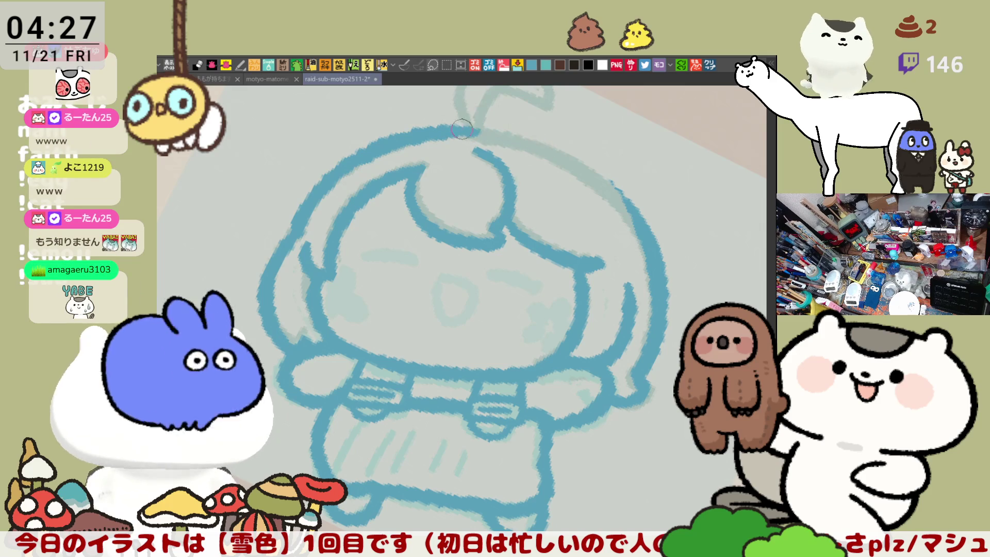
drag(439, 129, 547, 147)
key(ctrl+z)
mouse_move(453, 135)
mouse_down()
mouse_move(531, 137)
mouse_move(626, 195)
mouse_up()
key(ctrl+z)
Redraw the top-right head outline so it joins the right side of the head
drag(531, 131, 640, 232)
key(ctrl+z)
mouse_move(516, 145)
mouse_down()
mouse_move(631, 224)
mouse_move(539, 150)
mouse_move(655, 237)
mouse_move(547, 139)
mouse_move(619, 212)
mouse_up()
key(ctrl+z)
key(ctrl+z)
key(ctrl+z)
drag(525, 147, 637, 220)
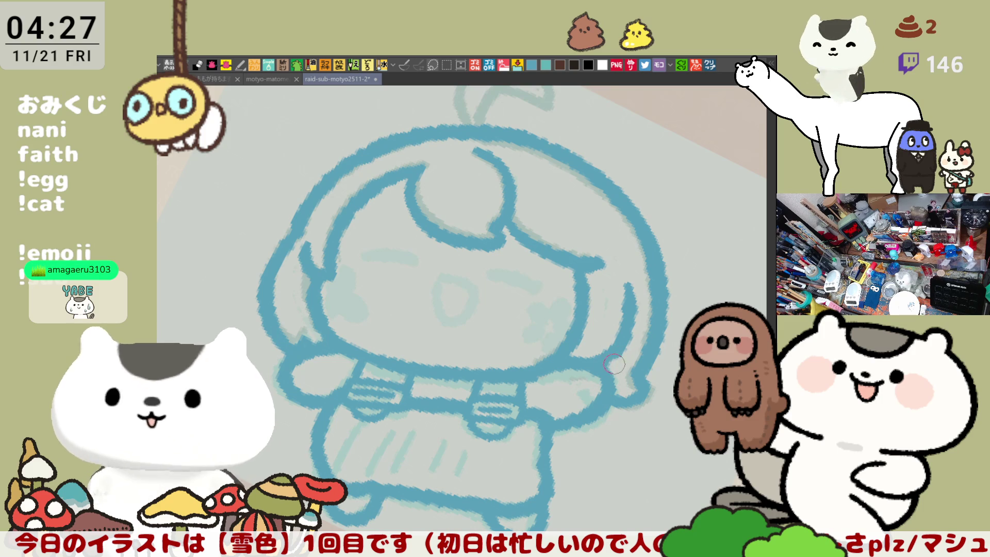
mouse_move(599, 365)
mouse_down()
mouse_move(564, 419)
mouse_move(594, 379)
mouse_up()
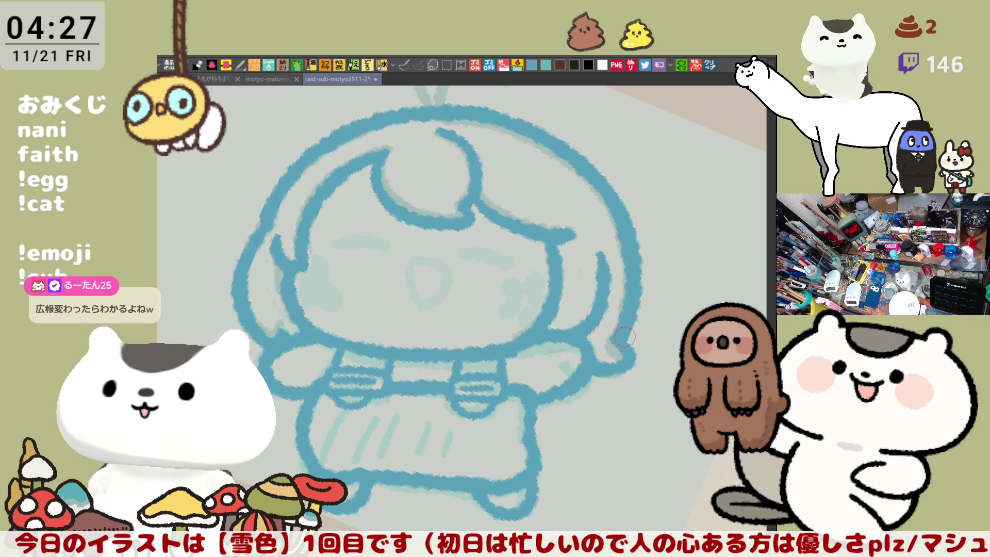
scroll(625, 339, down, 2)
scroll(405, 313, up, 3)
Ink the girl's two closed, curved eyes in blue
drag(405, 313, 405, 299)
drag(382, 264, 417, 263)
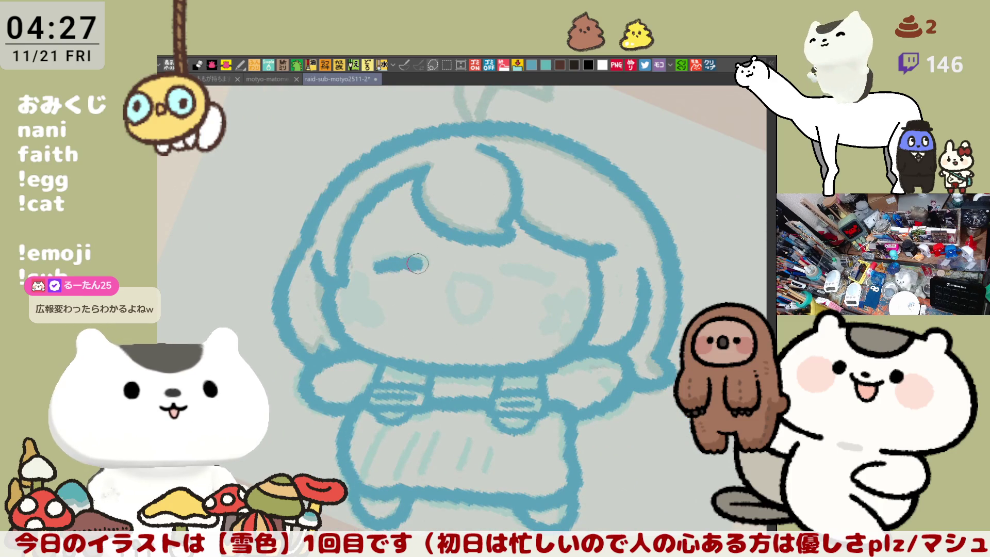
mouse_move(441, 301)
mouse_down()
mouse_move(417, 276)
mouse_move(492, 302)
mouse_up()
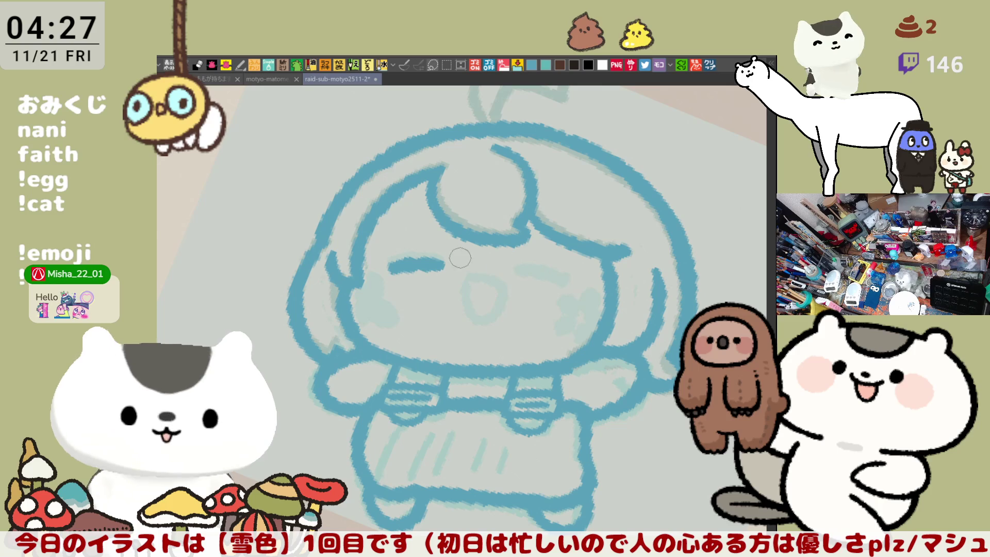
drag(511, 266, 570, 279)
key(ctrl+z)
drag(511, 267, 572, 279)
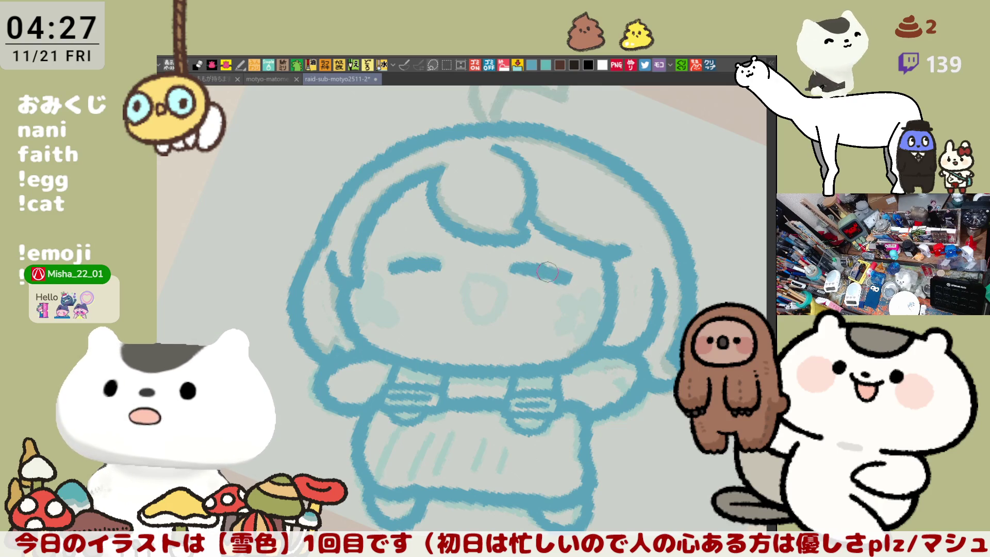
Draw a short mouth below the eyes, then undo it to retry
mouse_move(461, 279)
mouse_down()
mouse_move(490, 279)
mouse_move(464, 281)
mouse_move(482, 317)
mouse_move(467, 281)
mouse_move(490, 283)
mouse_up()
key(ctrl+z)
key(ctrl+z)
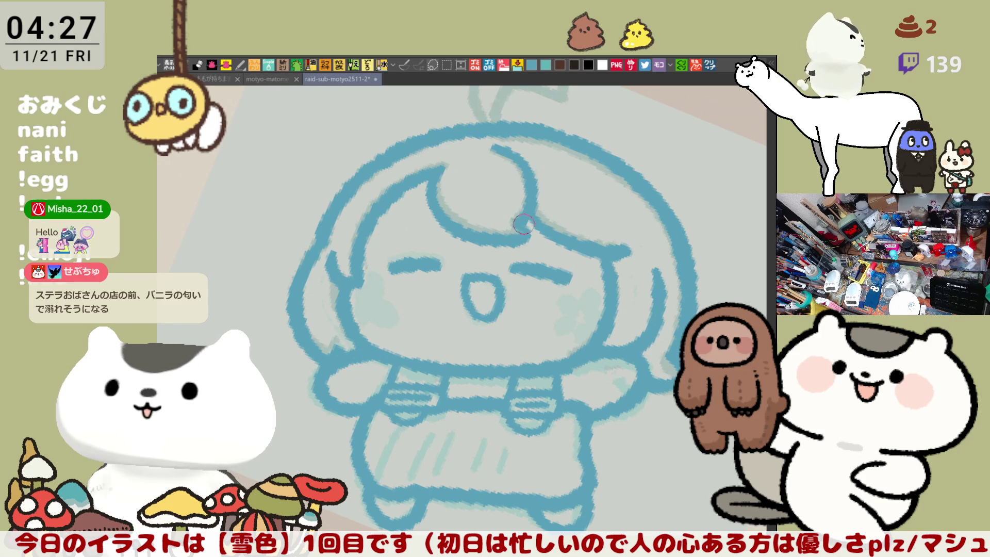
scroll(537, 211, up, 3)
Trace the ahoge hair curl above the head with its inner line and right hook
mouse_move(488, 214)
mouse_down()
mouse_move(467, 170)
mouse_move(515, 154)
mouse_move(472, 160)
mouse_move(482, 222)
mouse_up()
key(ctrl+z)
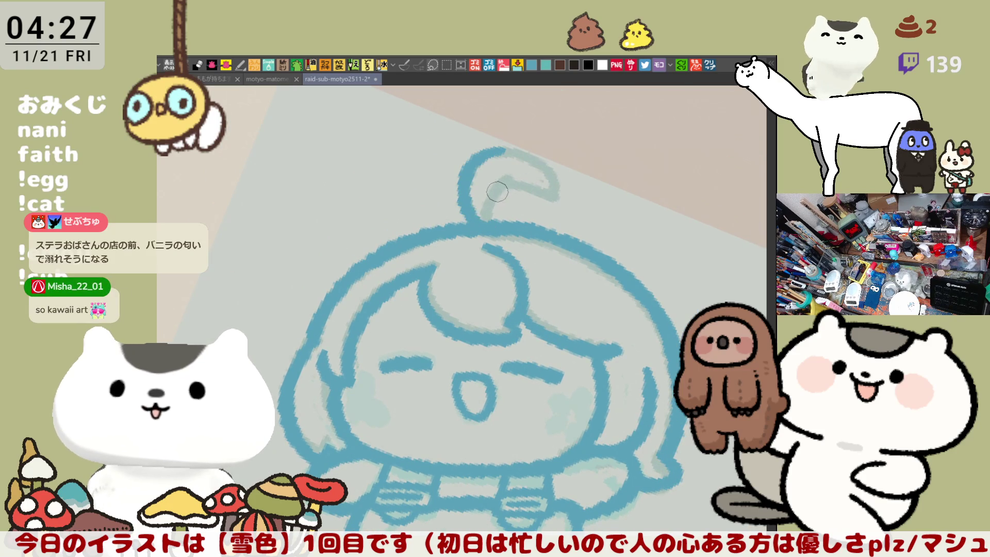
drag(508, 178, 482, 220)
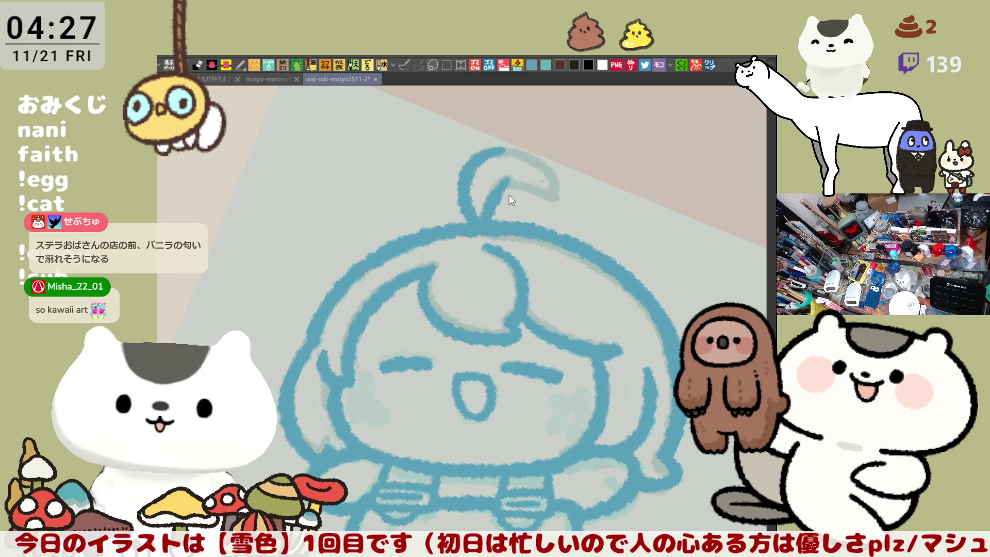
mouse_move(515, 181)
mouse_down()
mouse_move(547, 193)
mouse_move(519, 143)
mouse_move(497, 149)
mouse_up()
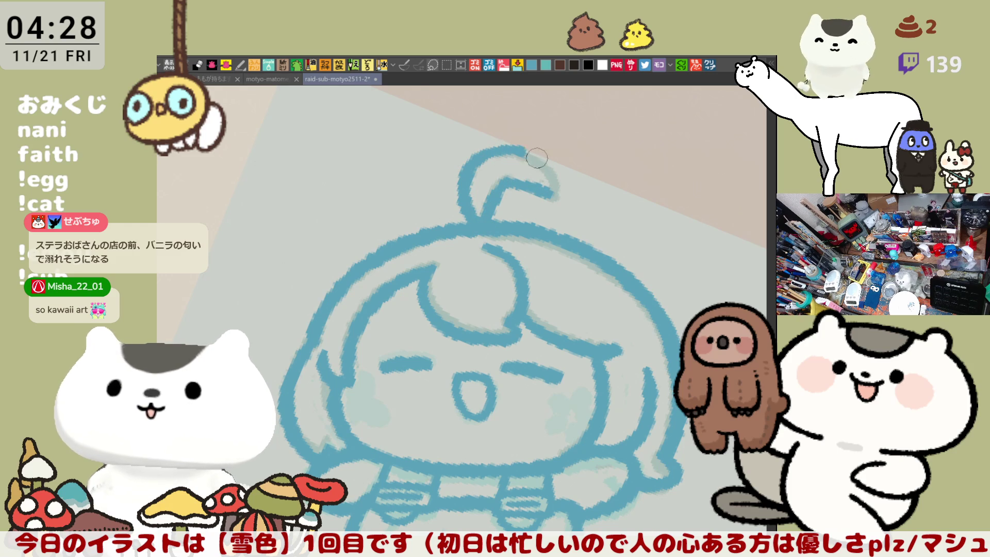
scroll(567, 181, down, 1)
Rotate the view slightly and lasso-fill the whole chibi silhouette with flat blue
key(minus)
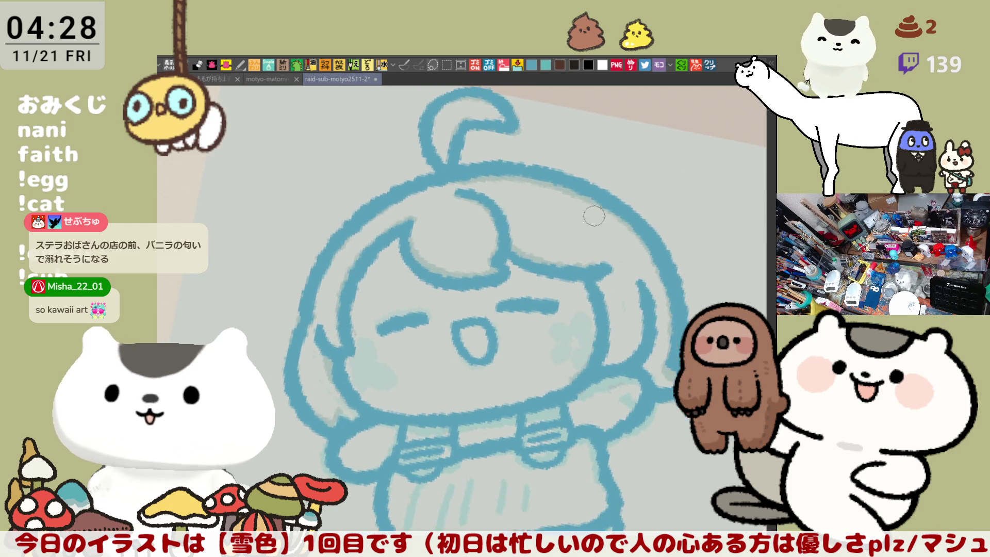
drag(574, 227, 652, 132)
key(ctrl+z)
scroll(611, 224, down, 5)
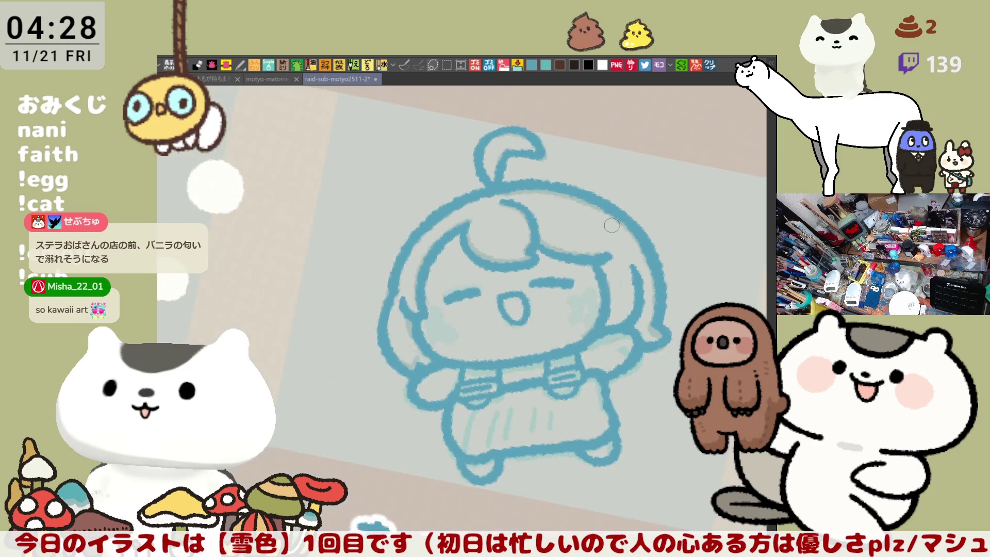
scroll(611, 225, up, 6)
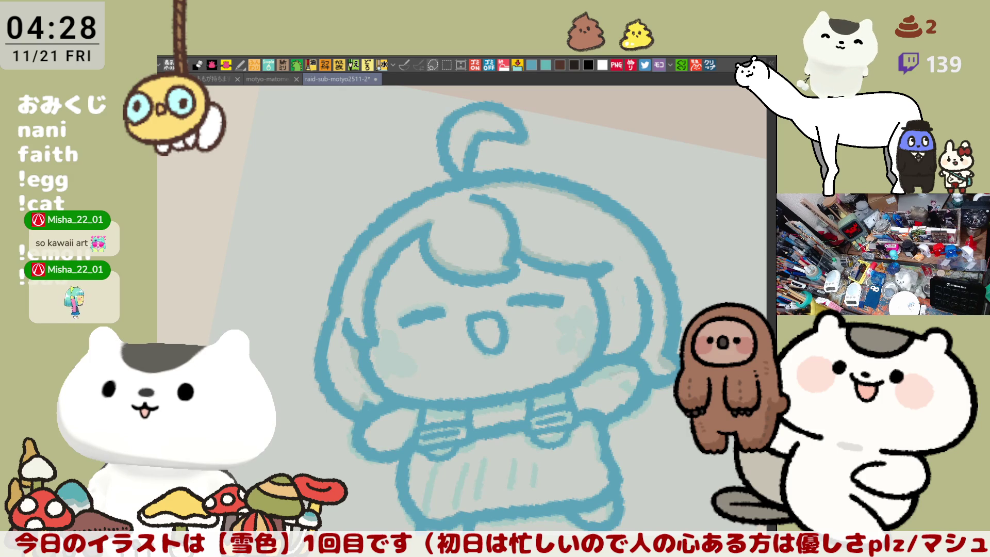
drag(578, 482, 551, 518)
mouse_move(268, 330)
mouse_down()
mouse_move(709, 286)
mouse_move(681, 526)
mouse_move(548, 460)
mouse_up()
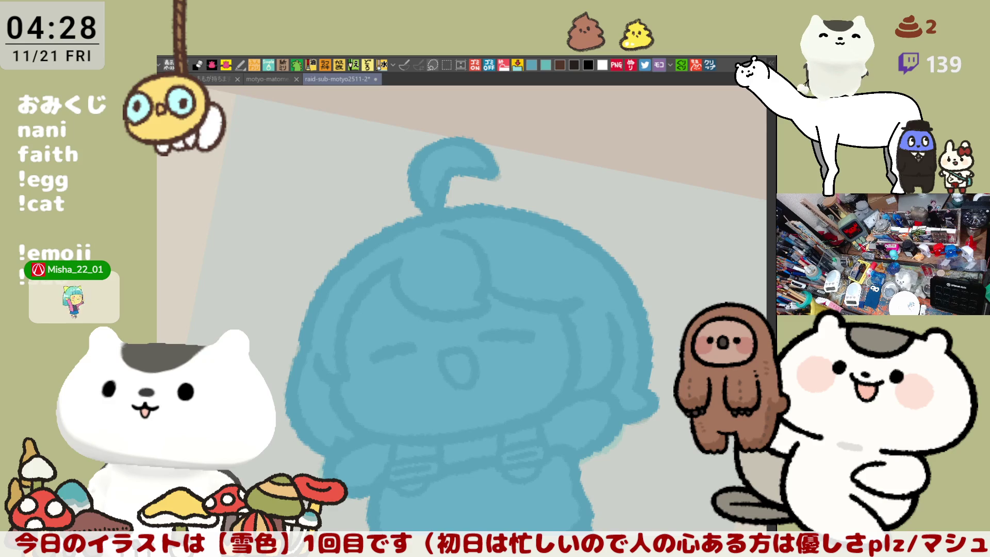
Fill the upper hair and the hair curl with a lighter cyan blue
click(543, 211)
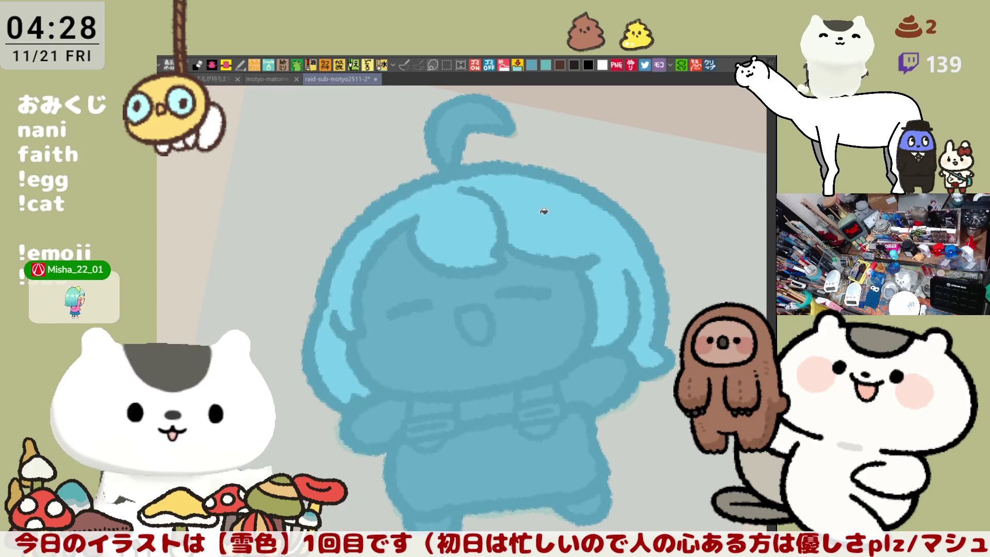
click(457, 136)
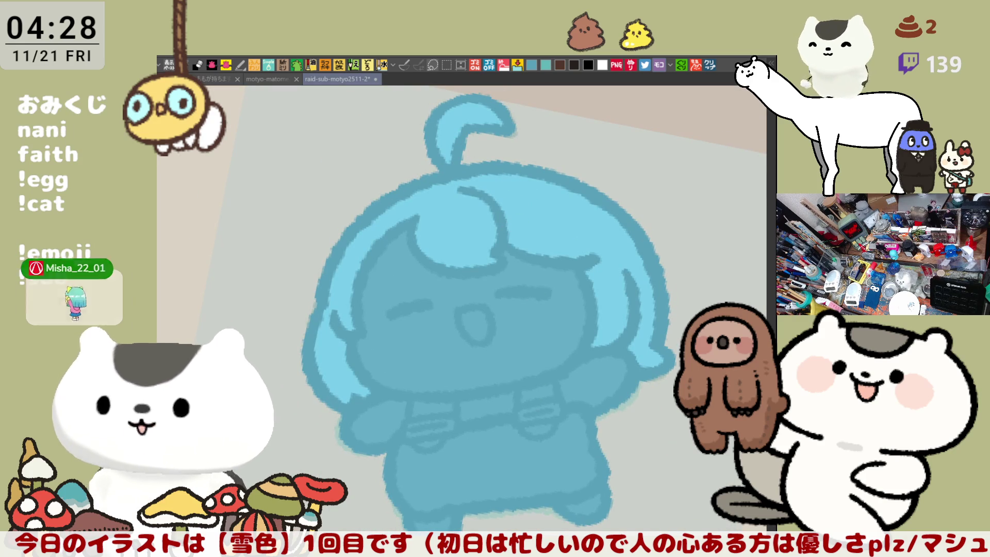
drag(727, 477, 574, 303)
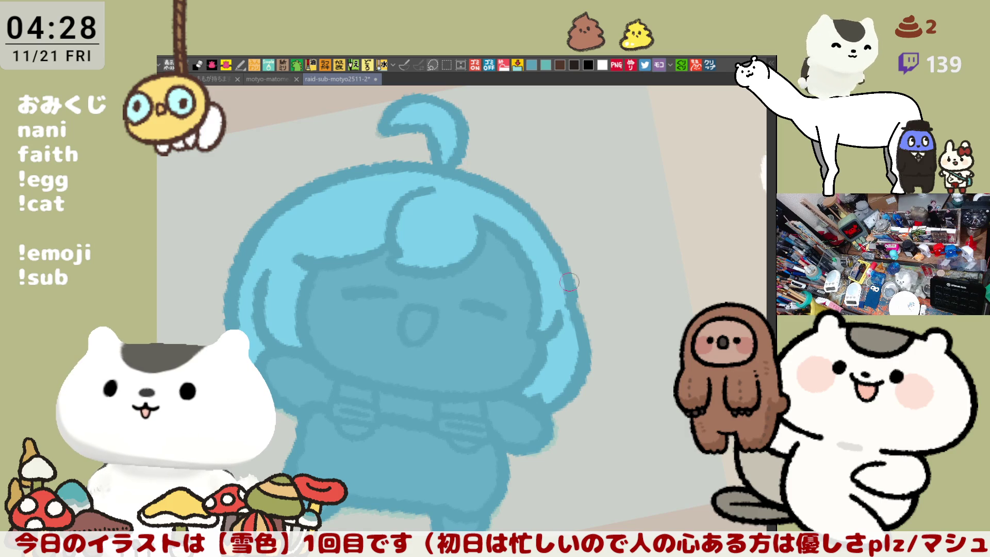
Rotate the canvas until the character stands upright, touching up the blue shape's left edge
mouse_move(547, 237)
mouse_down()
mouse_move(382, 327)
mouse_move(404, 265)
mouse_move(382, 330)
mouse_up()
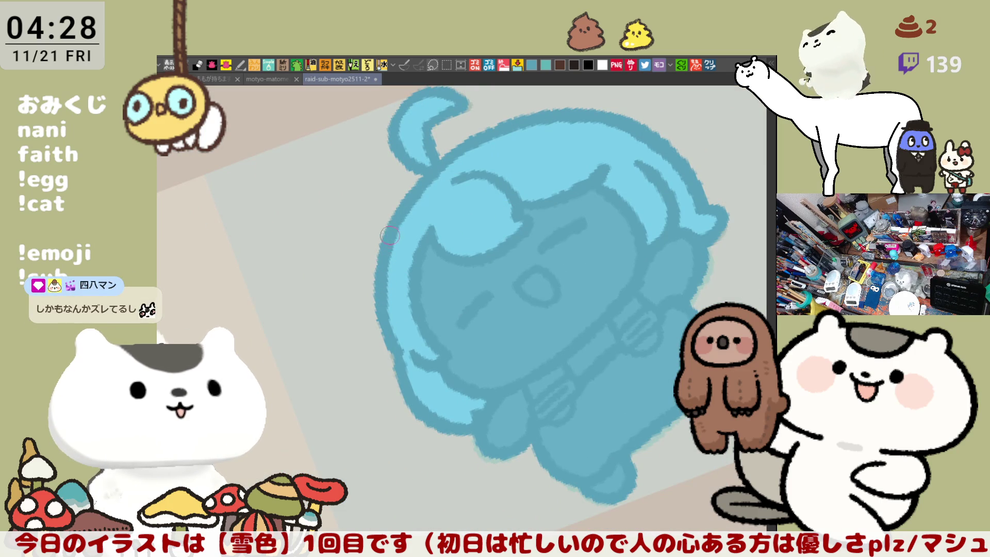
mouse_move(391, 234)
mouse_down()
mouse_move(464, 211)
mouse_move(549, 223)
mouse_up()
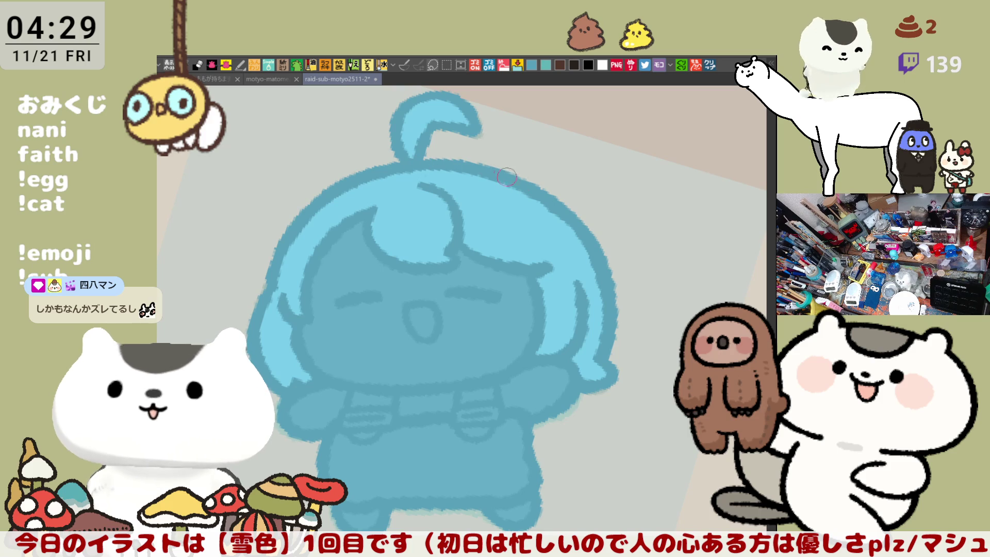
mouse_move(505, 180)
mouse_down()
mouse_move(402, 258)
mouse_move(372, 309)
mouse_move(401, 339)
mouse_move(399, 324)
mouse_up()
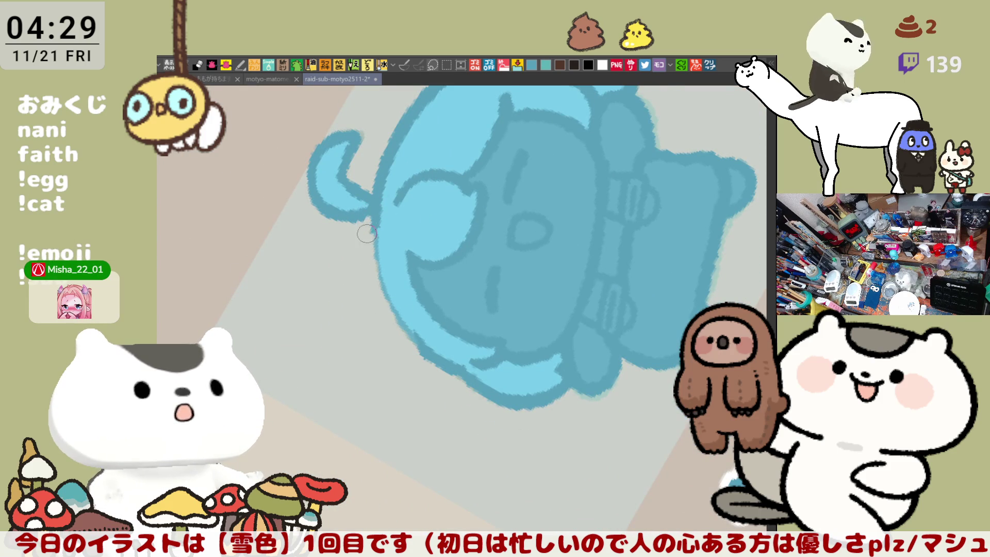
mouse_move(387, 229)
mouse_down()
mouse_move(386, 304)
mouse_move(383, 201)
mouse_move(382, 309)
mouse_move(380, 253)
mouse_move(377, 281)
mouse_move(420, 354)
mouse_up()
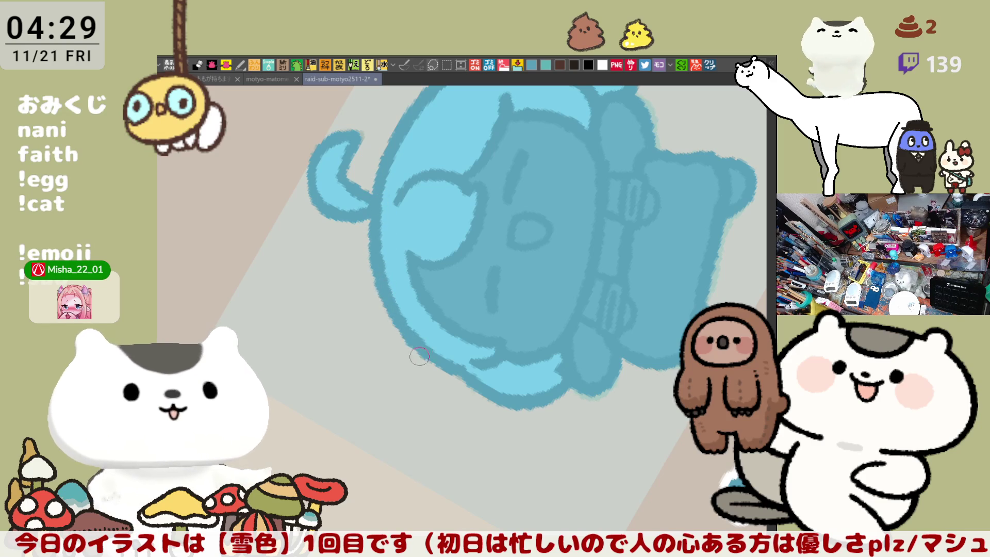
drag(445, 230, 603, 315)
scroll(604, 315, down, 3)
mouse_move(380, 358)
mouse_down()
mouse_move(444, 381)
mouse_move(470, 376)
mouse_move(474, 386)
mouse_up()
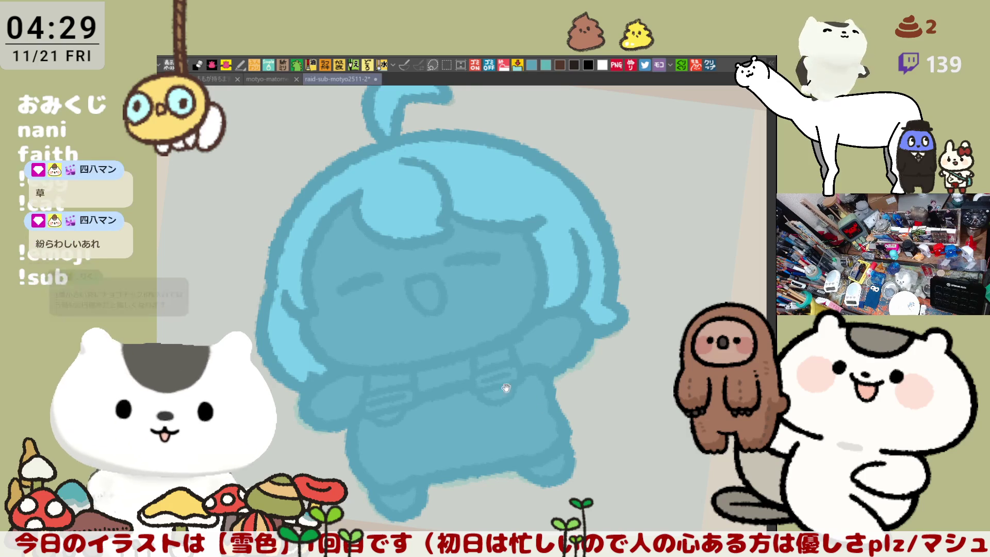
drag(665, 268, 677, 222)
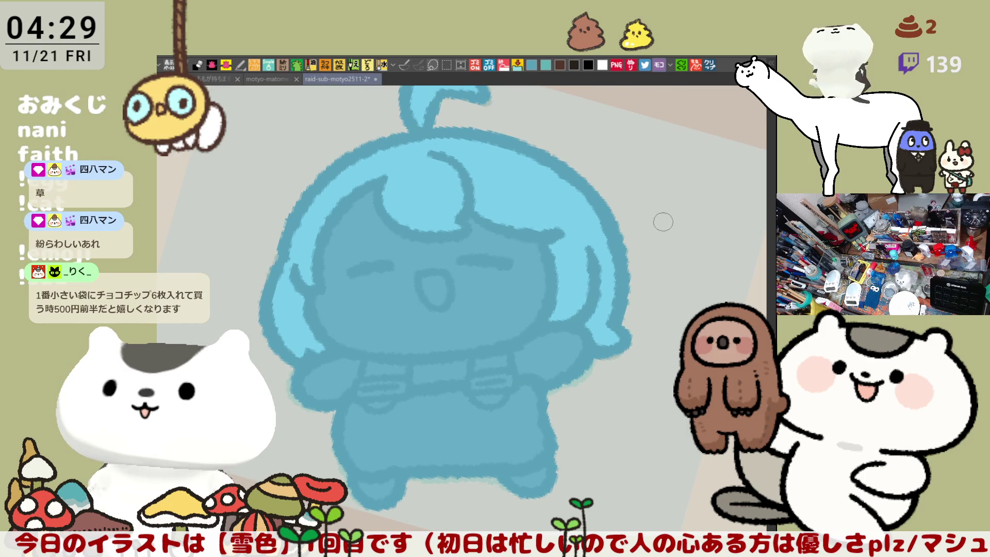
Fill the face with white, undo an accidental body fill, and fill the open mouth pink
click(475, 283)
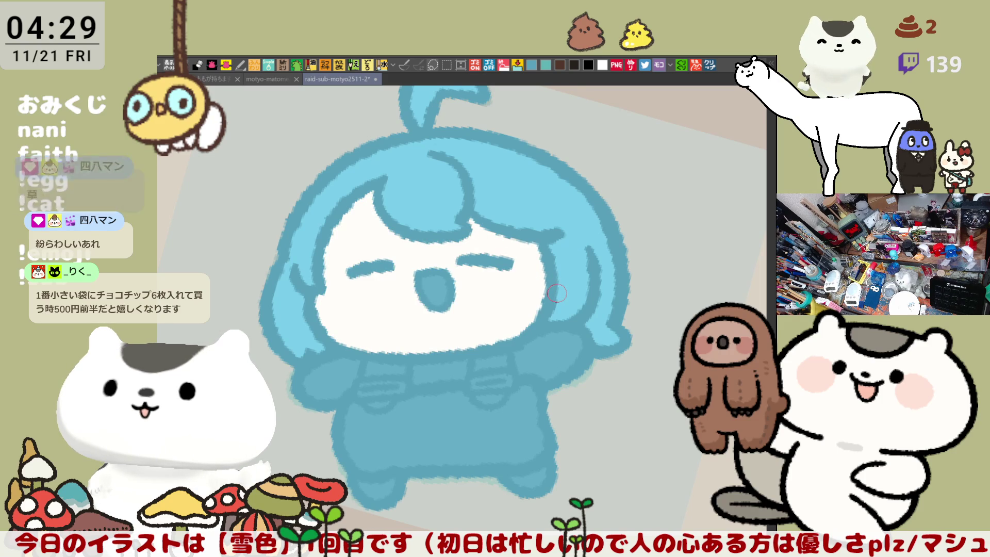
key(ctrl+z)
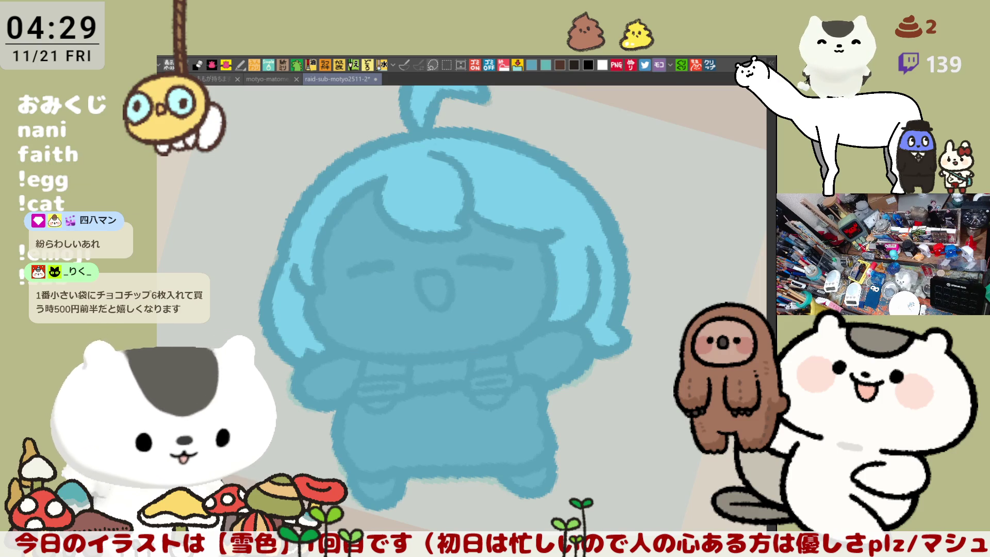
key(ctrl+y)
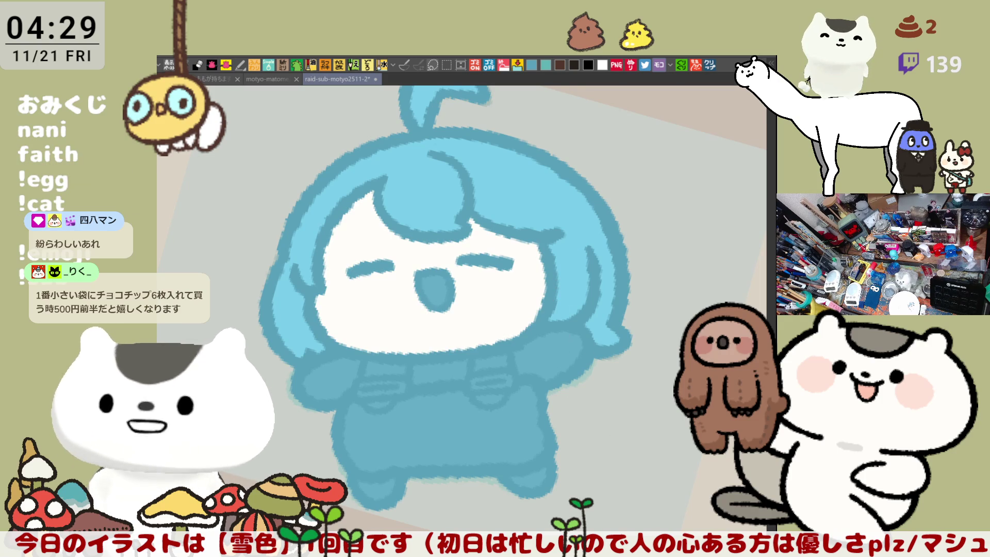
click(540, 326)
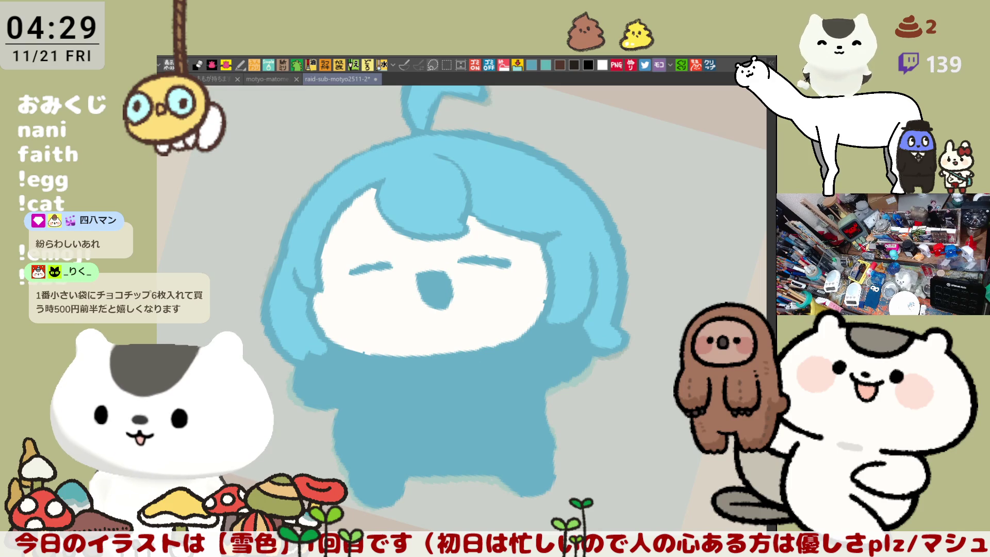
key(ctrl+z)
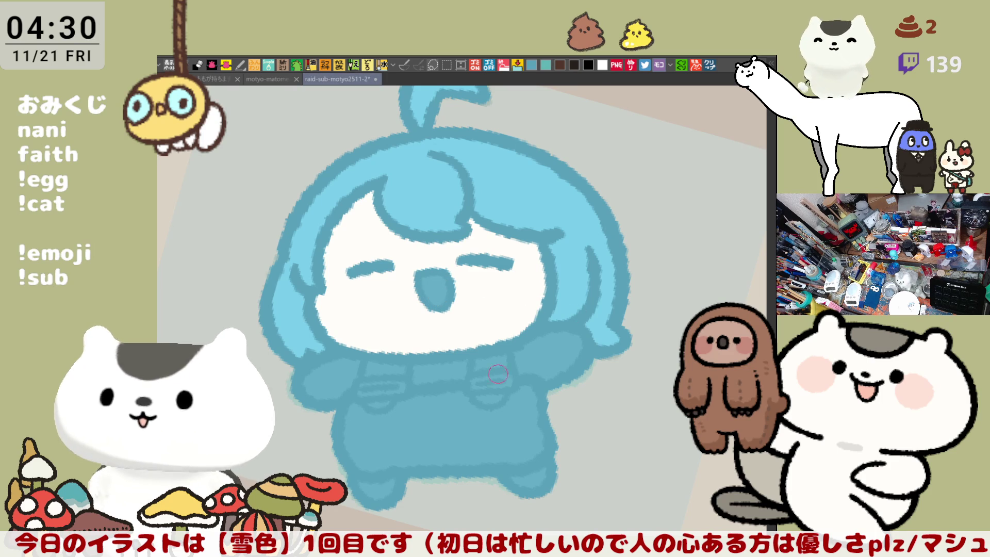
click(433, 291)
Brush soft pink blush on the left and right cheeks, redoing the right one
mouse_move(346, 283)
mouse_down()
mouse_move(361, 309)
mouse_move(330, 289)
mouse_move(341, 323)
mouse_move(329, 273)
mouse_move(361, 268)
mouse_move(314, 305)
mouse_move(344, 292)
mouse_up()
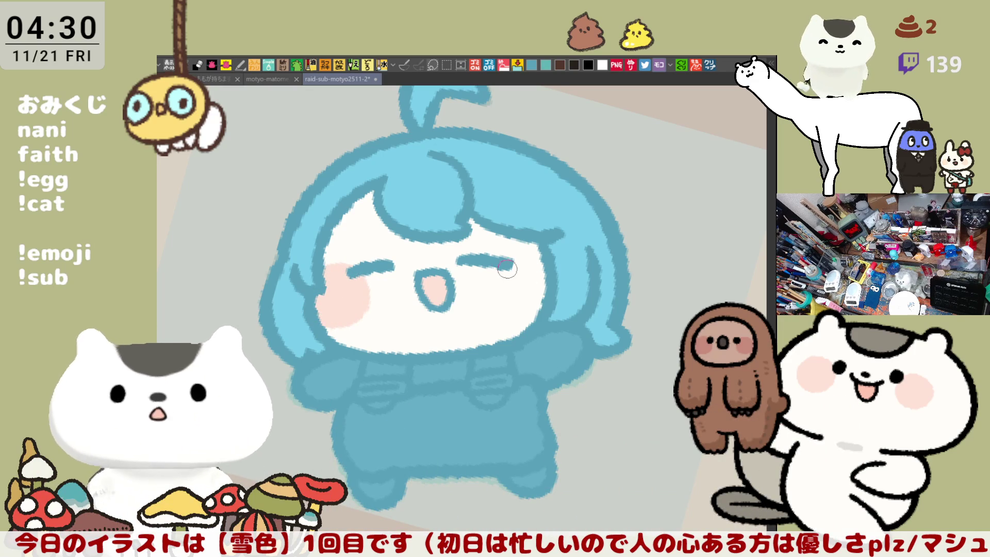
mouse_move(515, 278)
mouse_down()
mouse_move(518, 304)
mouse_move(536, 309)
mouse_up()
key(ctrl+z)
mouse_move(532, 258)
mouse_down()
mouse_move(498, 275)
mouse_move(539, 304)
mouse_move(529, 268)
mouse_up()
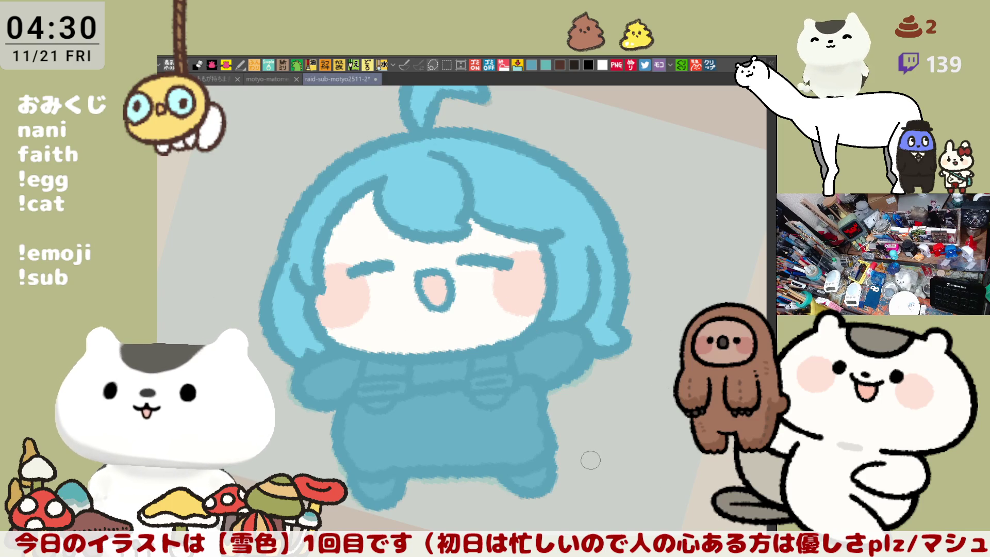
scroll(590, 459, up, 2)
scroll(442, 324, up, 3)
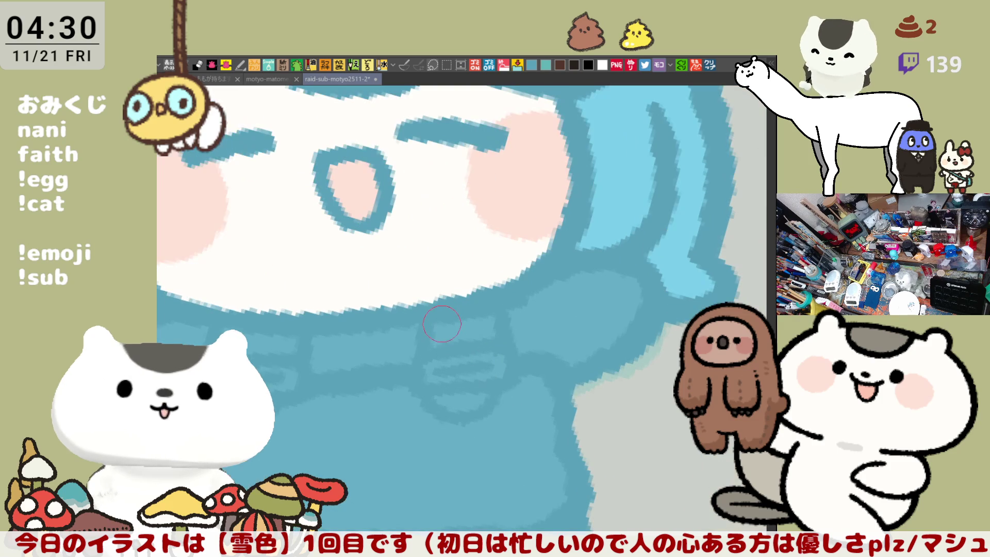
scroll(441, 324, down, 3)
scroll(627, 402, up, 2)
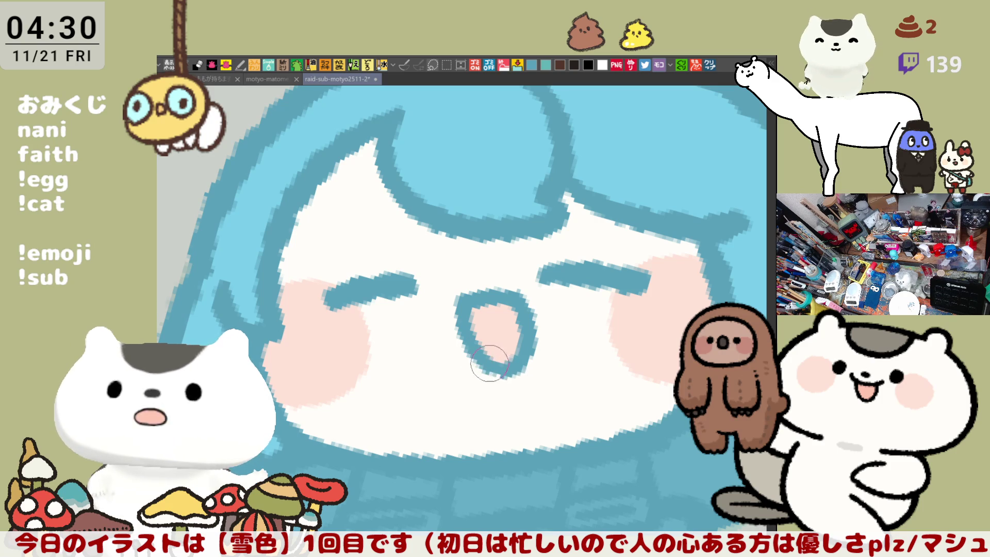
mouse_move(629, 394)
mouse_down()
mouse_move(557, 380)
mouse_move(563, 371)
mouse_move(637, 411)
mouse_move(665, 407)
mouse_up()
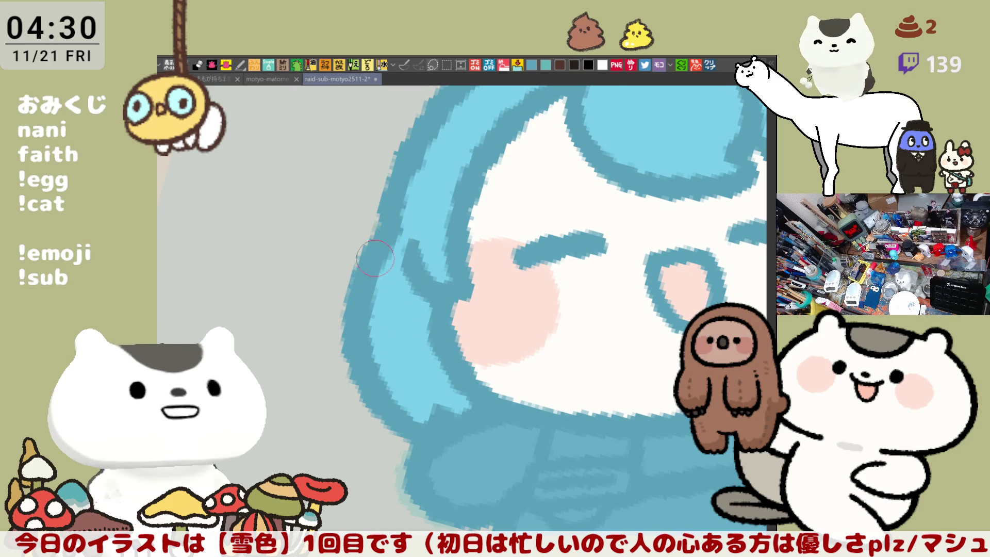
scroll(380, 411, down, 3)
scroll(404, 393, down, 3)
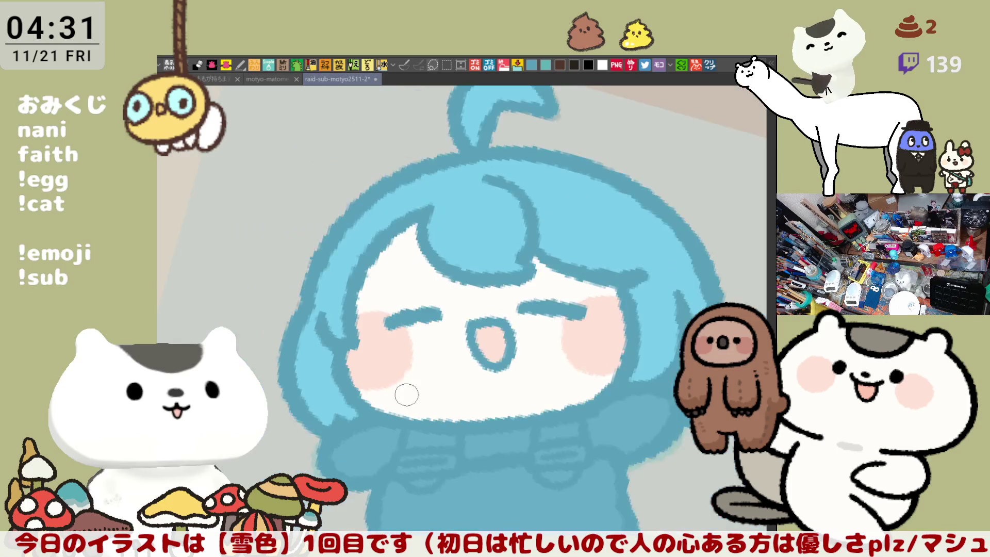
scroll(414, 393, down, 2)
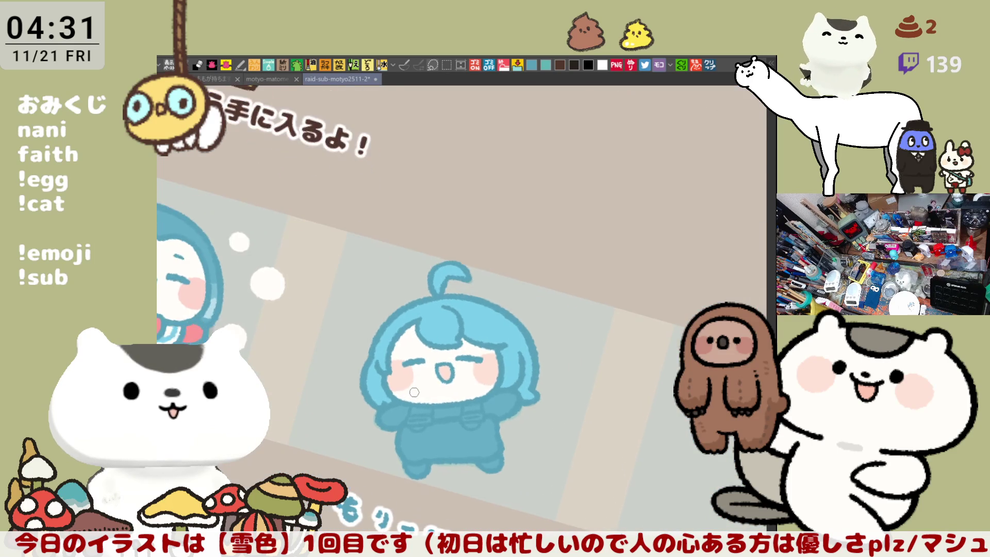
scroll(414, 392, up, 3)
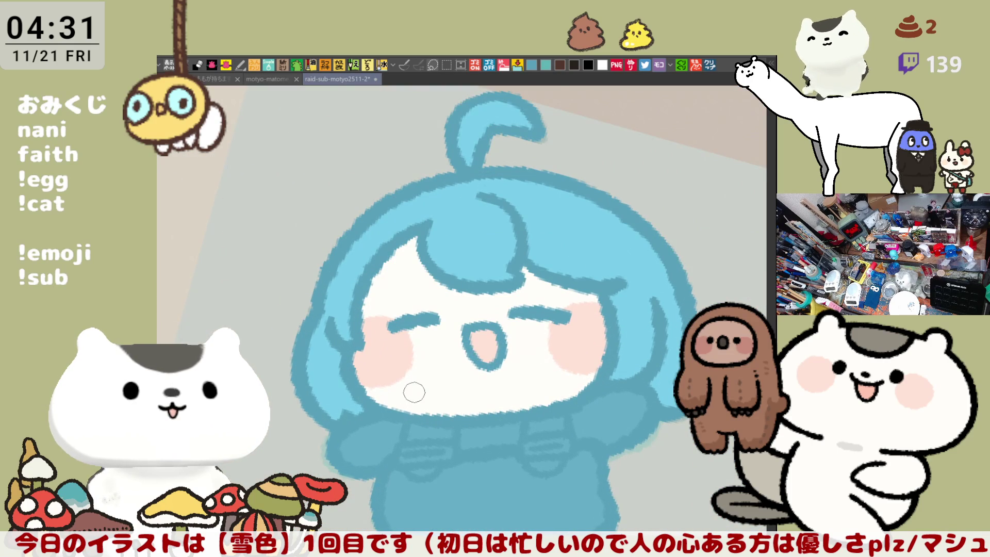
scroll(414, 392, down, 2)
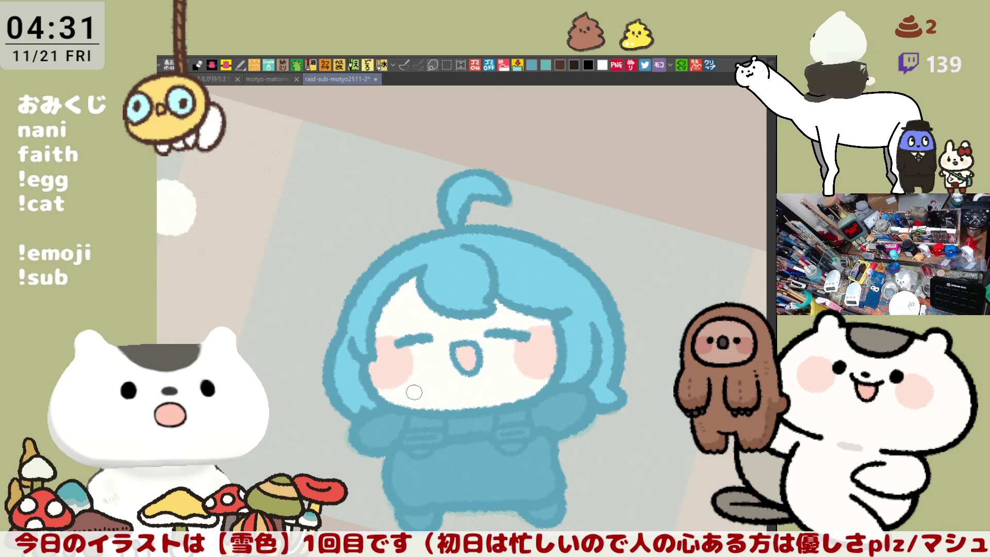
scroll(414, 392, up, 2)
scroll(414, 392, up, 2)
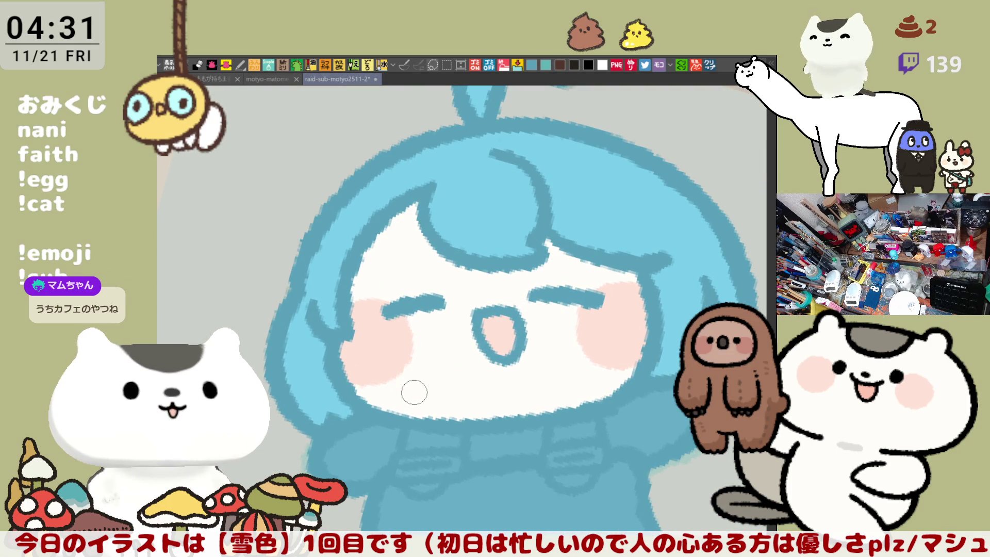
drag(670, 479, 580, 397)
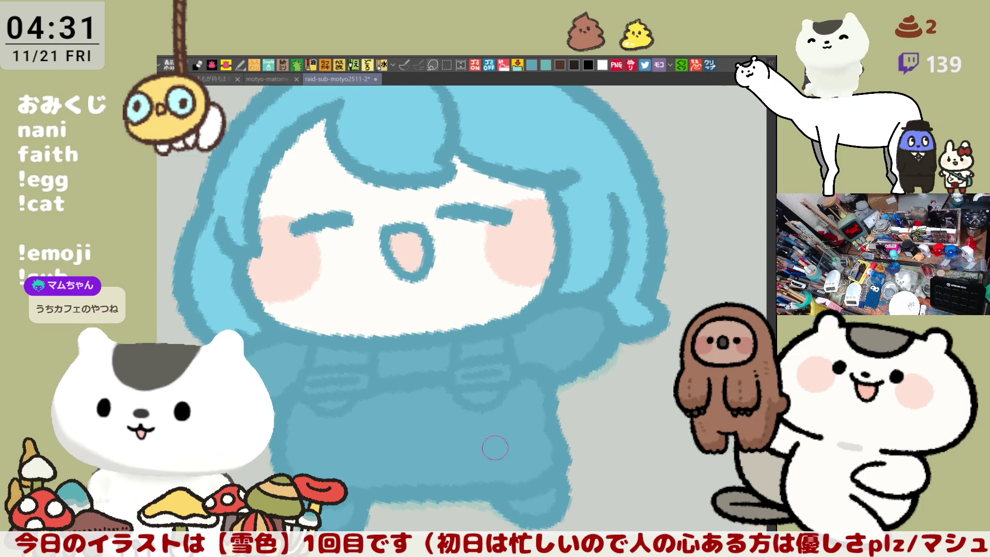
scroll(590, 248, up, 2)
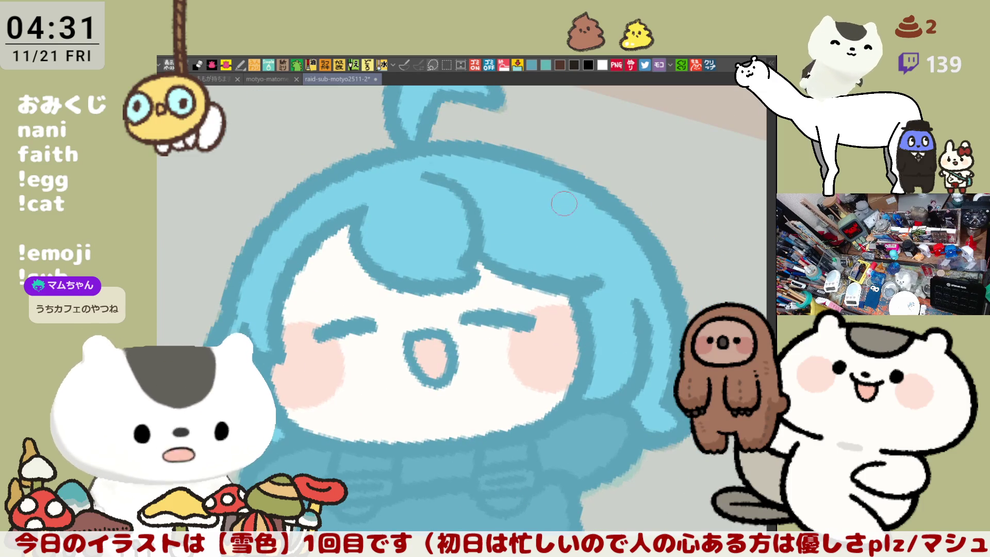
scroll(602, 256, down, 2)
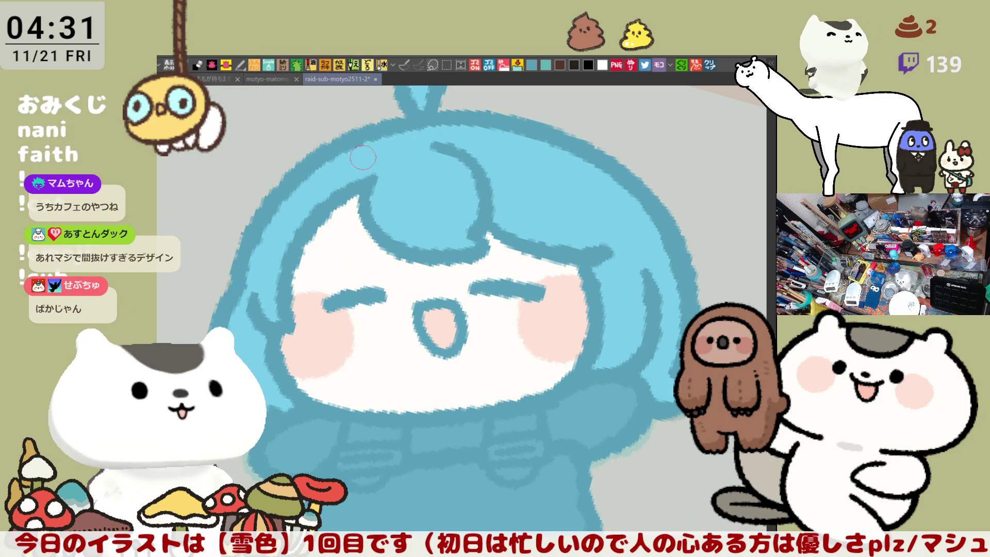
drag(501, 231, 544, 269)
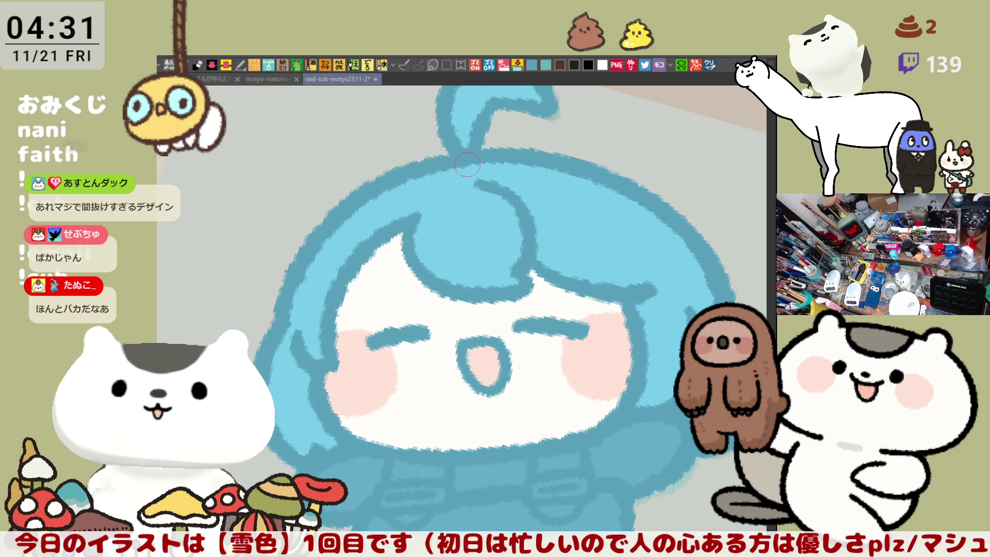
scroll(568, 289, down, 2)
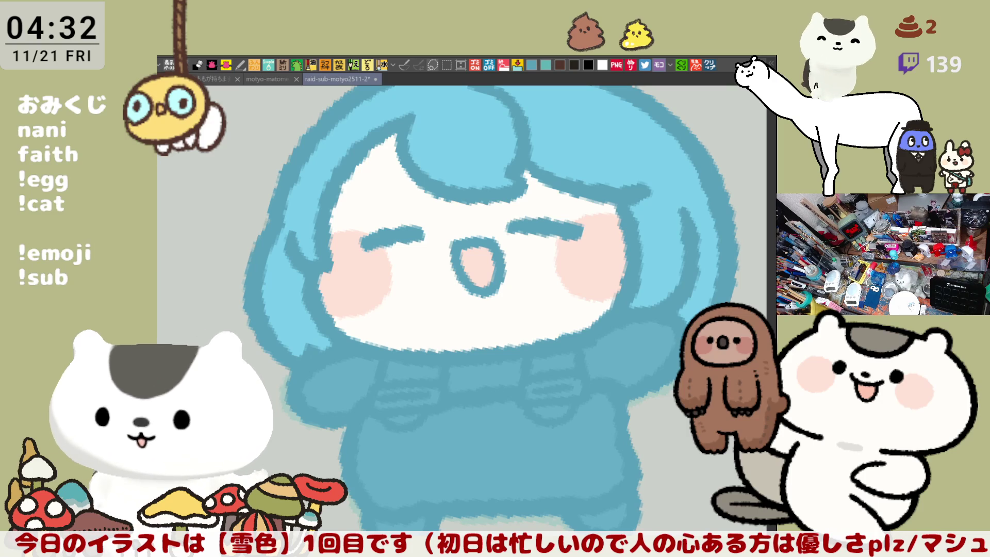
click(710, 65)
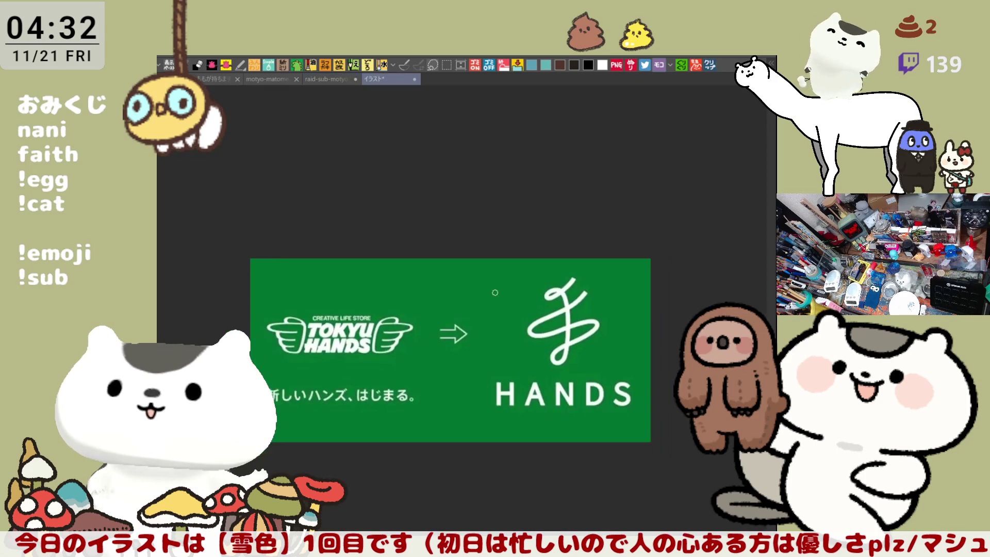
scroll(527, 236, right, 5)
scroll(510, 251, up, 3)
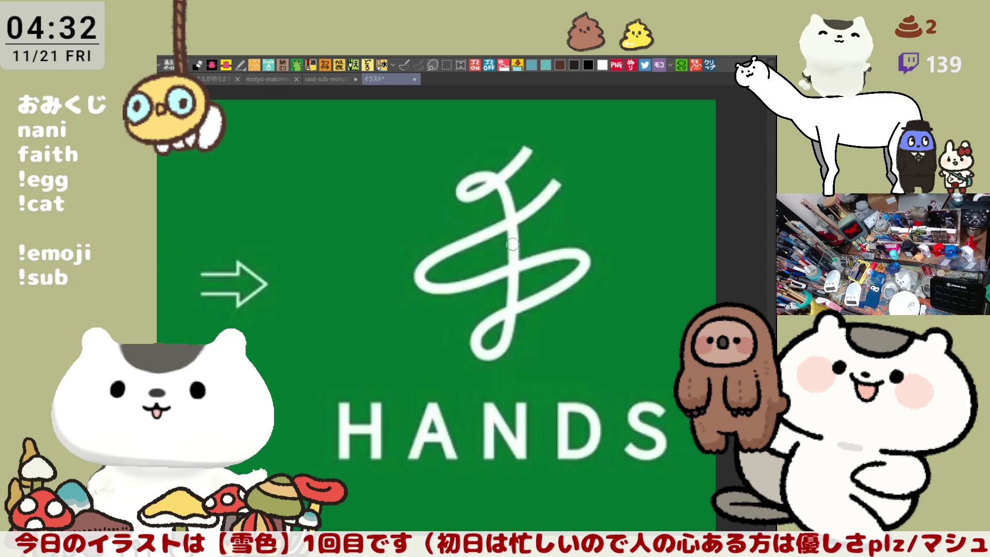
scroll(542, 250, down, 4)
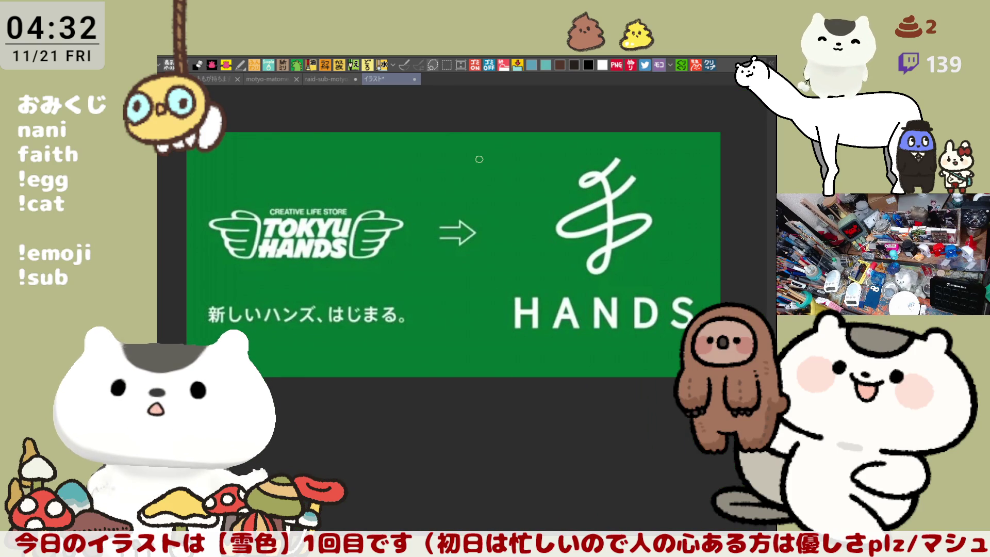
drag(609, 198, 479, 205)
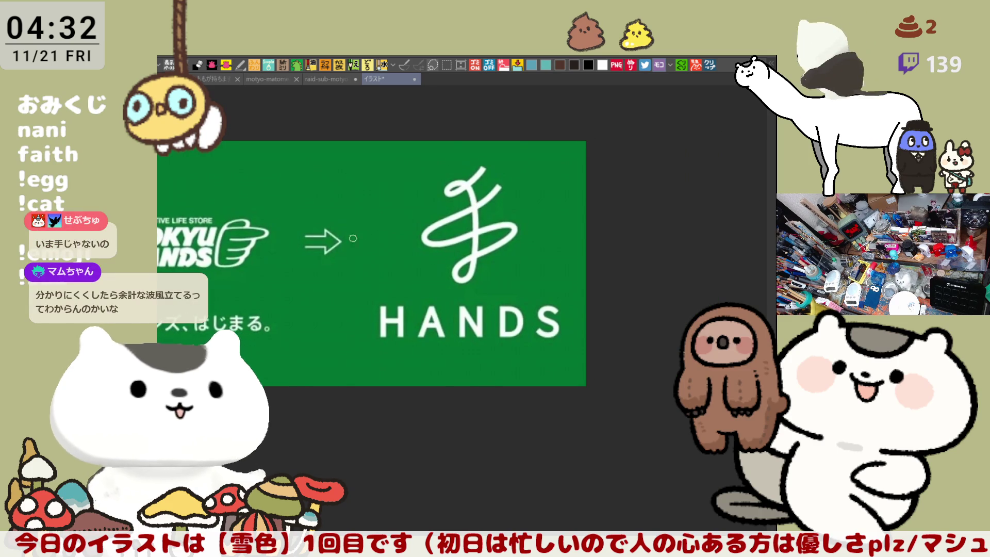
mouse_move(281, 254)
mouse_down()
mouse_move(410, 241)
mouse_move(348, 255)
mouse_up()
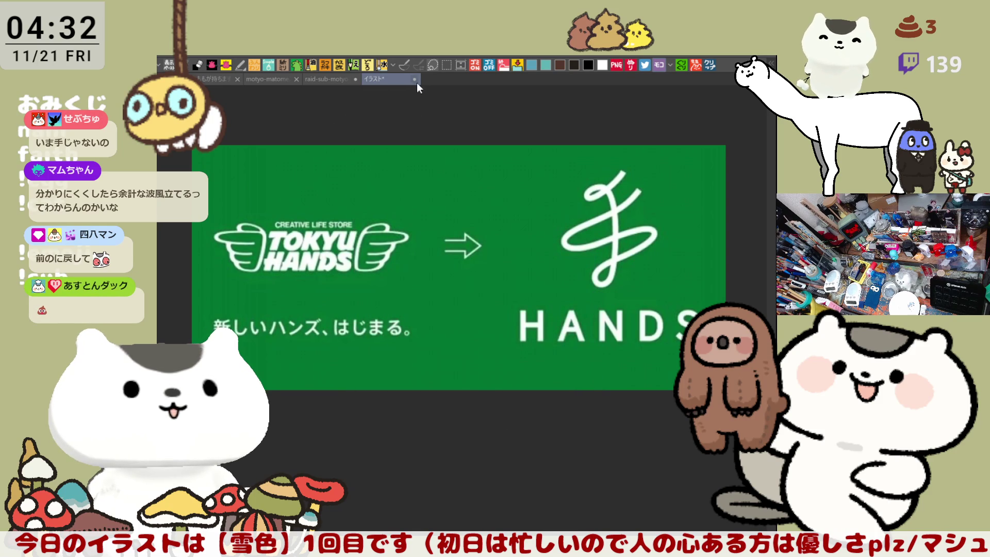
click(414, 79)
scroll(457, 393, up, 5)
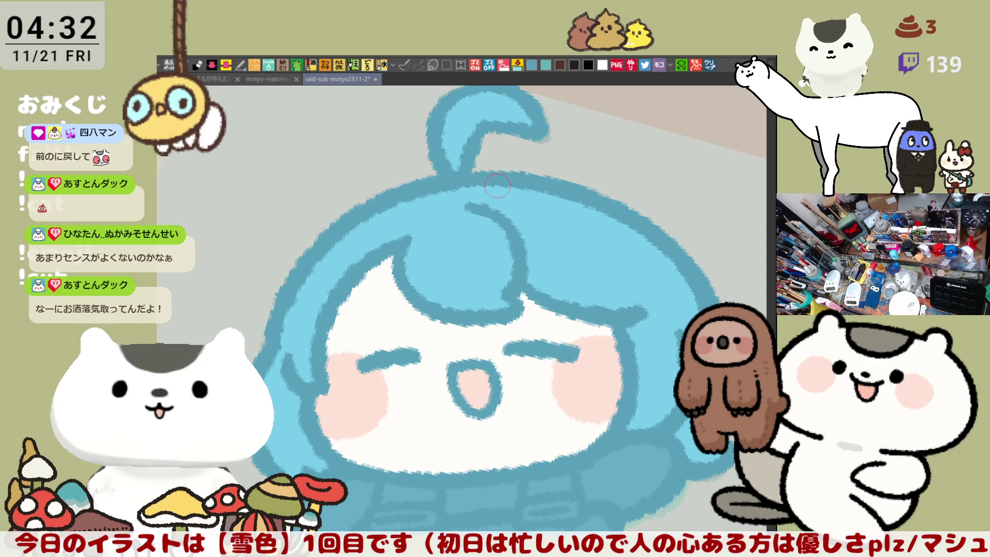
Frame the character's face and dab a small brush mark to fix the hair edge
drag(518, 215, 460, 203)
scroll(453, 226, down, 5)
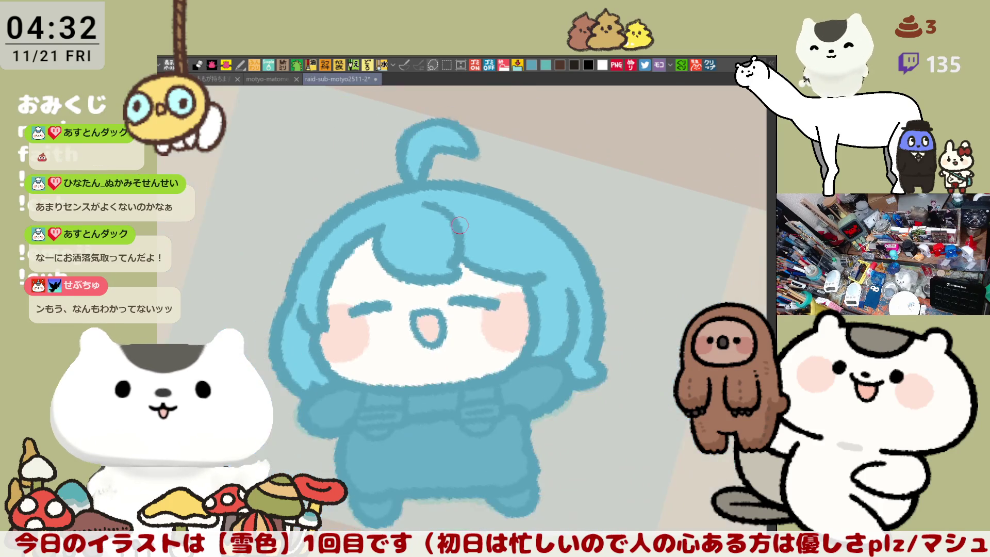
scroll(459, 225, up, 5)
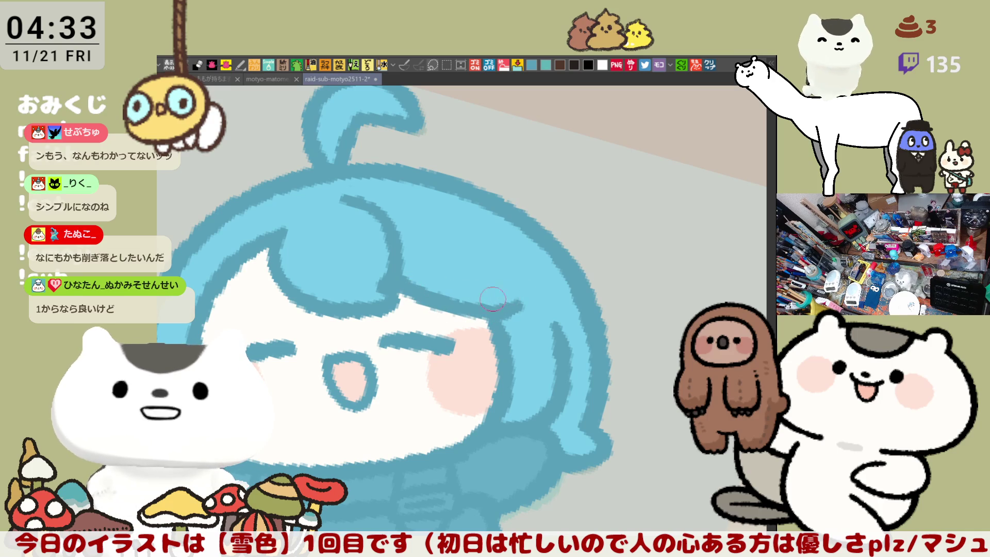
drag(480, 309, 493, 280)
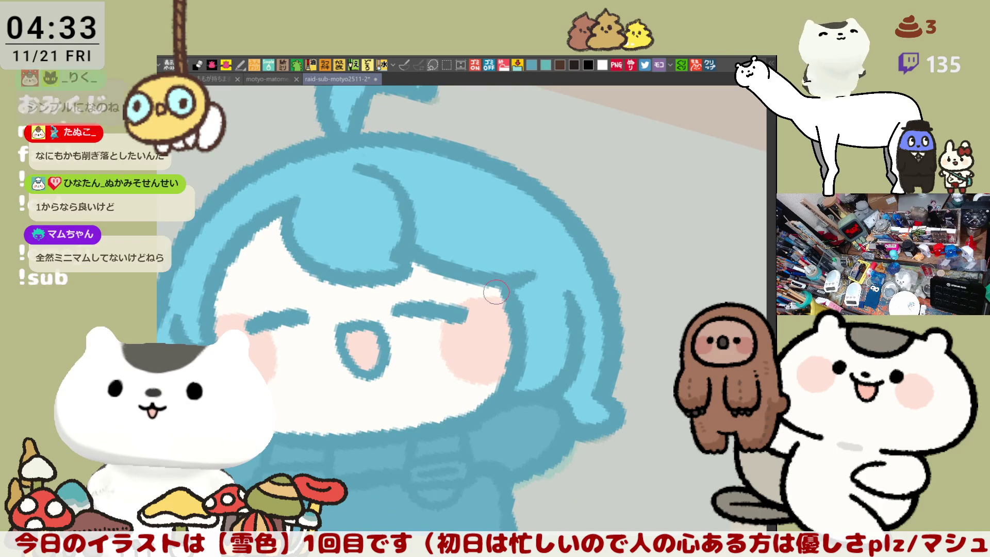
drag(471, 281, 499, 299)
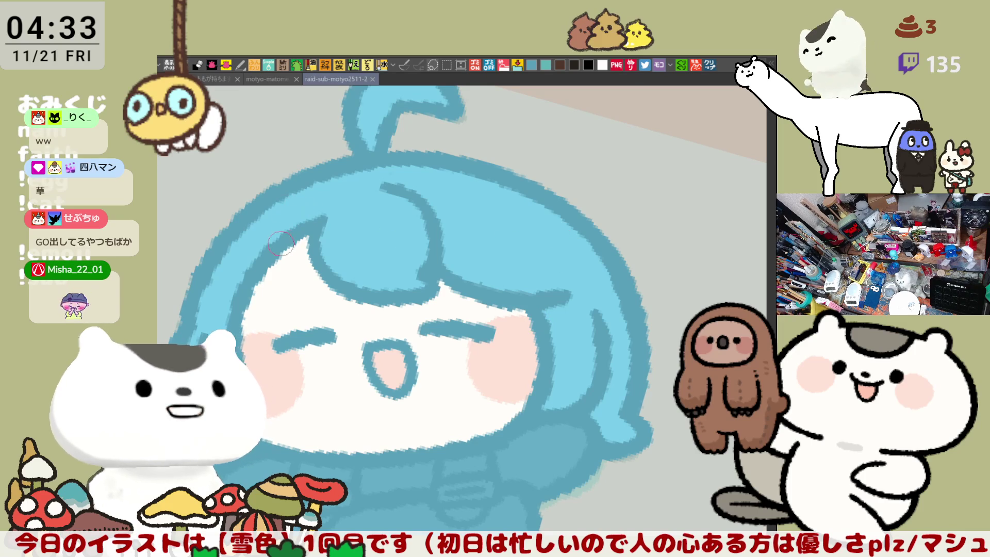
click(298, 223)
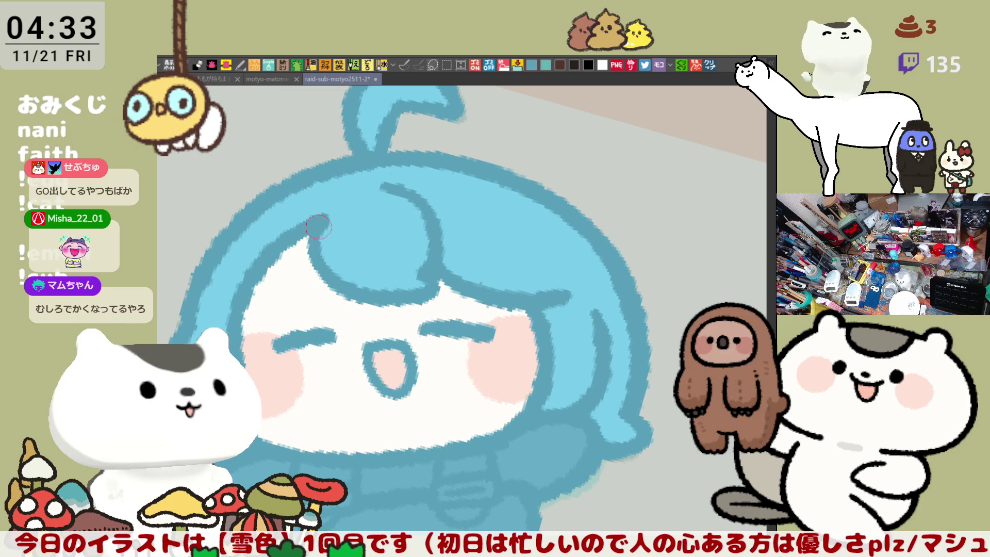
mouse_move(429, 312)
mouse_down()
mouse_move(421, 281)
mouse_move(490, 258)
mouse_move(506, 322)
mouse_up()
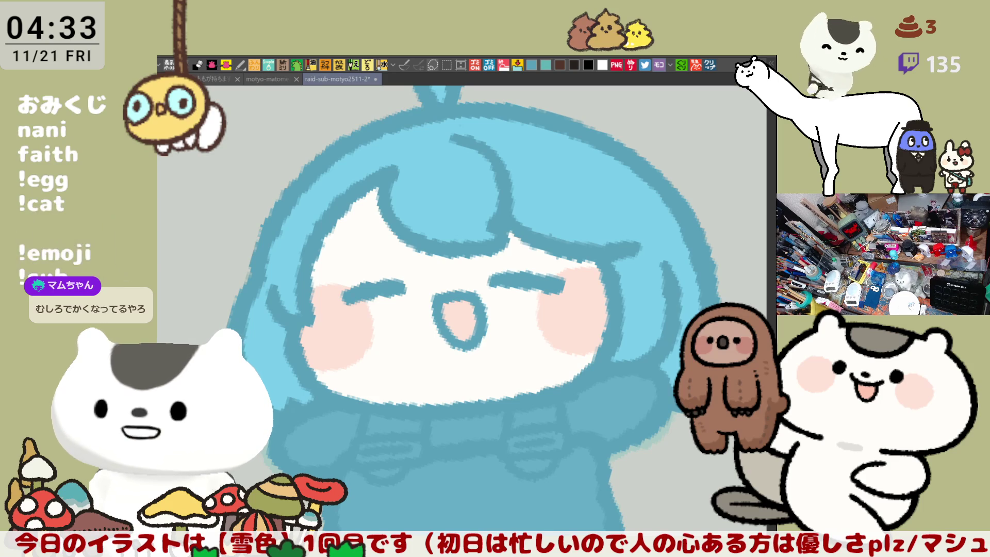
drag(495, 234, 531, 284)
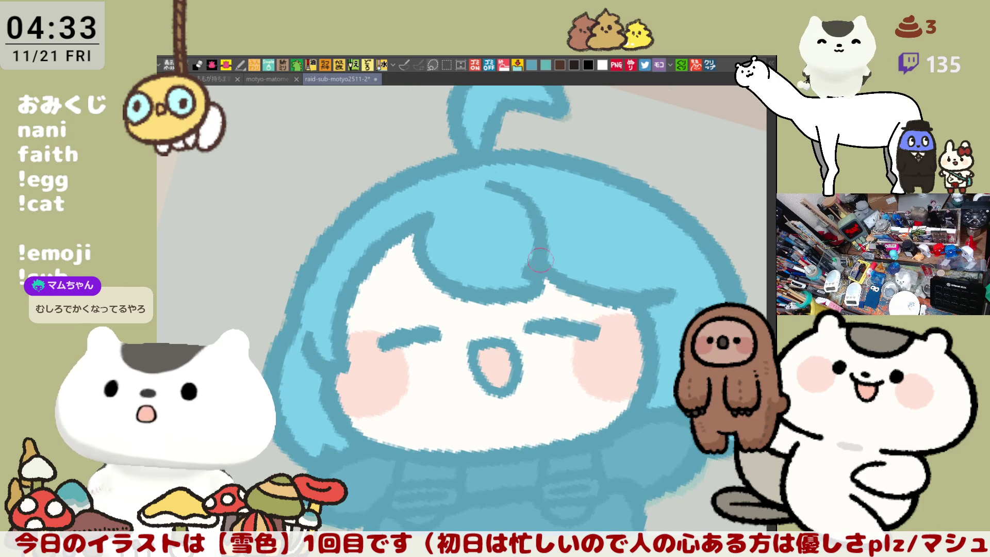
drag(558, 255, 494, 355)
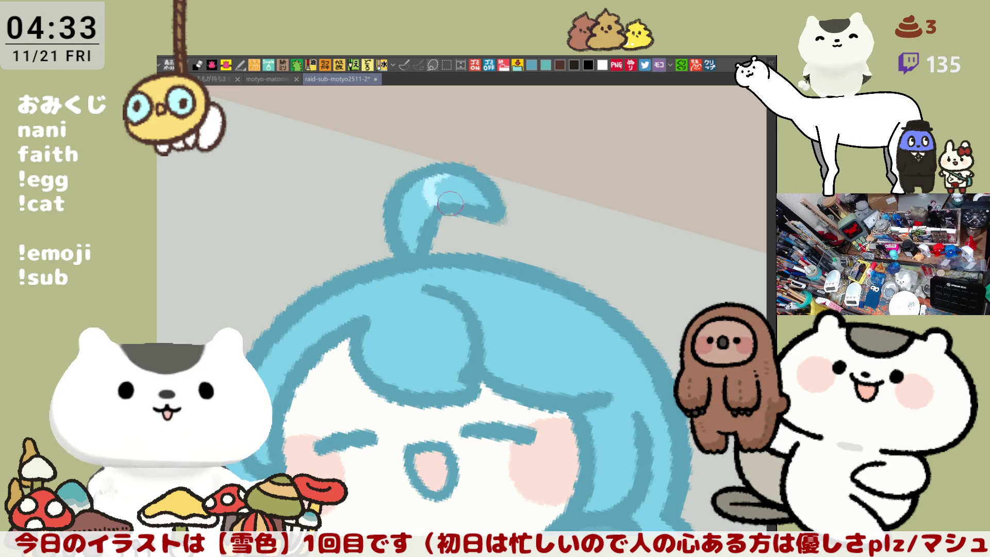
Paint light-blue highlights inside the ahoge tuft toward its tip and on the hair
mouse_move(447, 173)
mouse_down()
mouse_move(430, 191)
mouse_move(480, 194)
mouse_move(459, 191)
mouse_move(437, 211)
mouse_up()
key(ctrl+z)
key(ctrl+z)
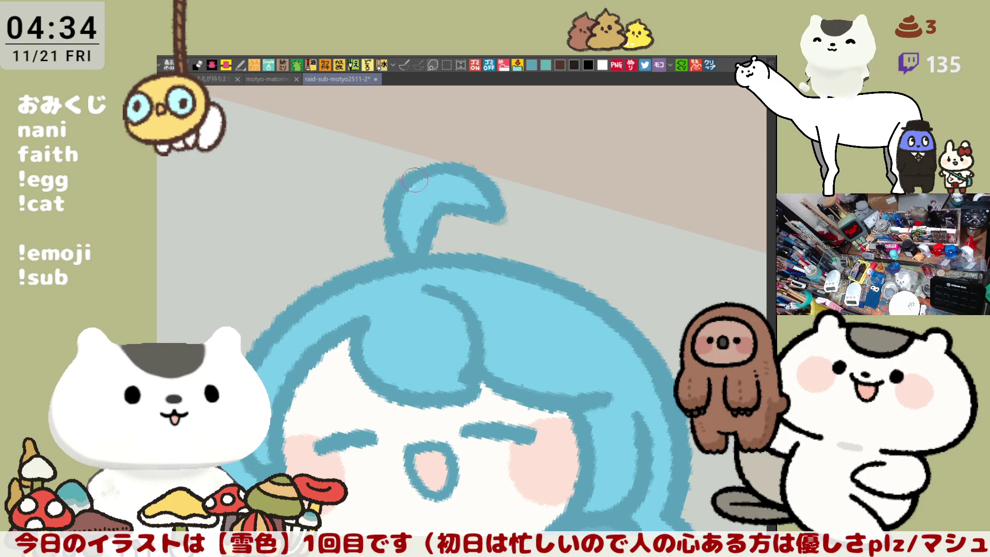
drag(429, 187, 452, 182)
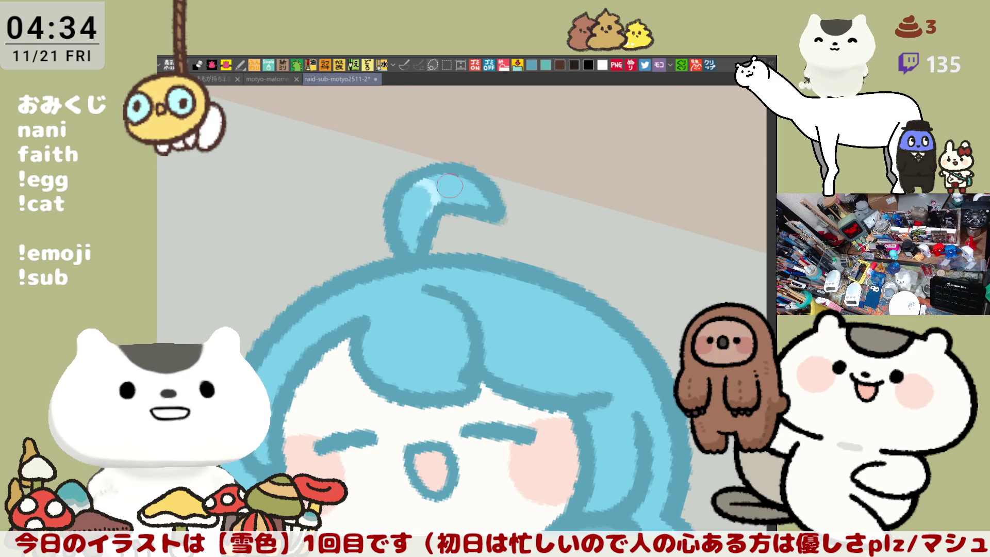
drag(420, 185, 482, 202)
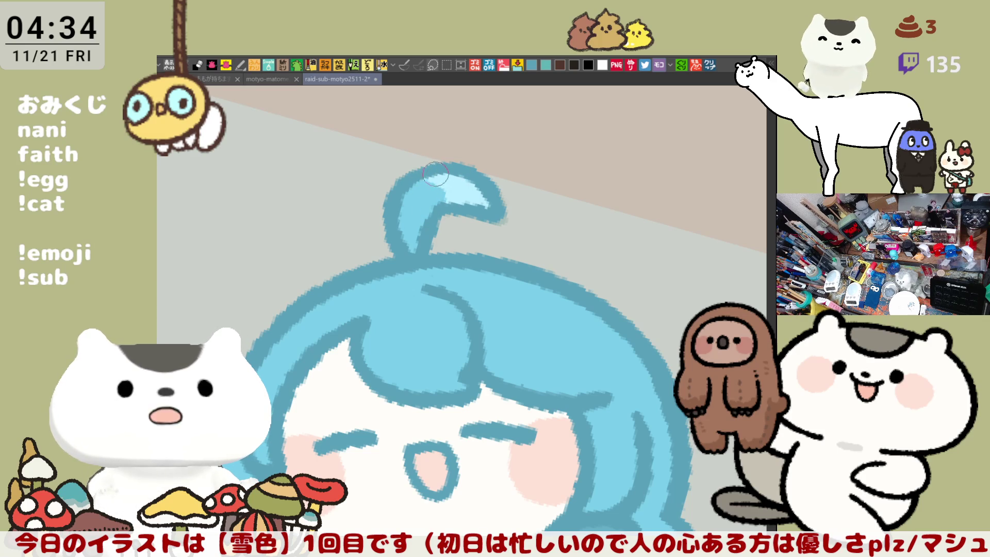
drag(572, 385, 531, 323)
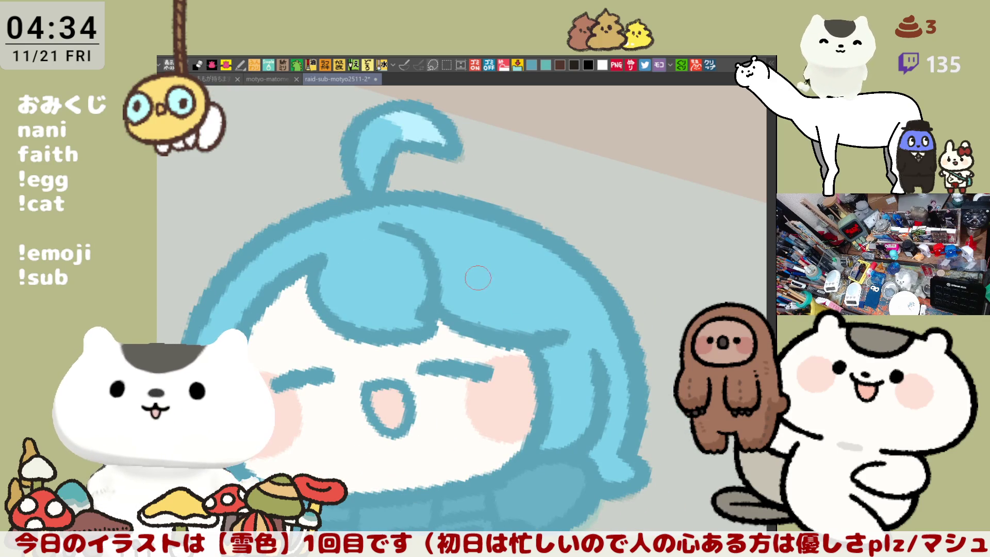
mouse_move(465, 284)
mouse_down()
mouse_move(469, 295)
mouse_move(539, 286)
mouse_up()
key(ctrl+z)
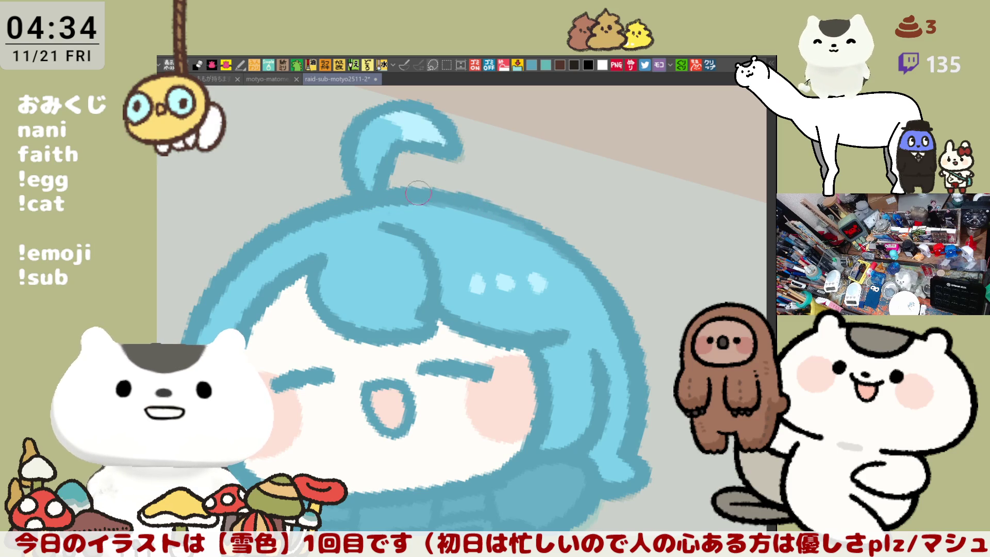
Retrace the top hair outline in a darker blue
drag(433, 193, 557, 245)
drag(499, 209, 587, 270)
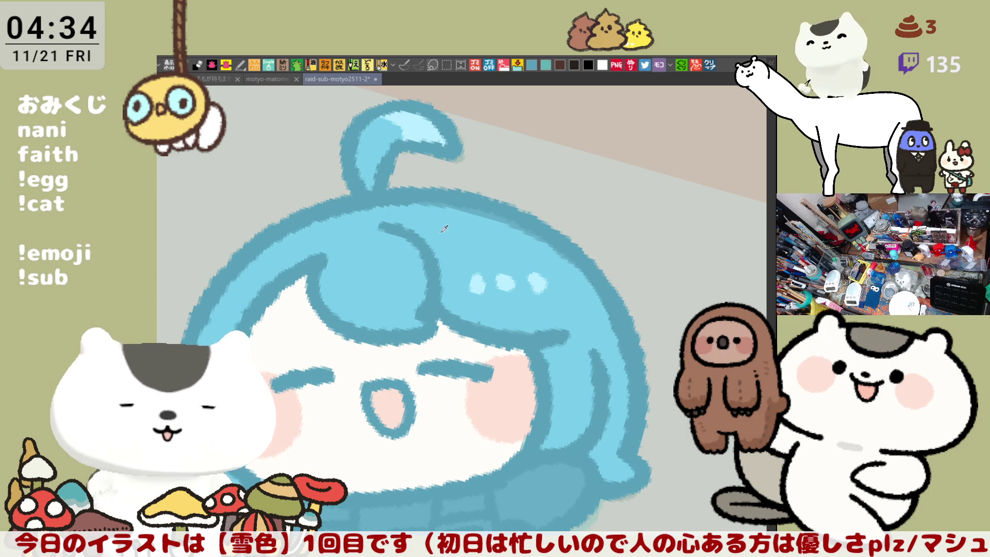
mouse_move(373, 206)
mouse_down()
mouse_move(562, 253)
mouse_move(543, 242)
mouse_up()
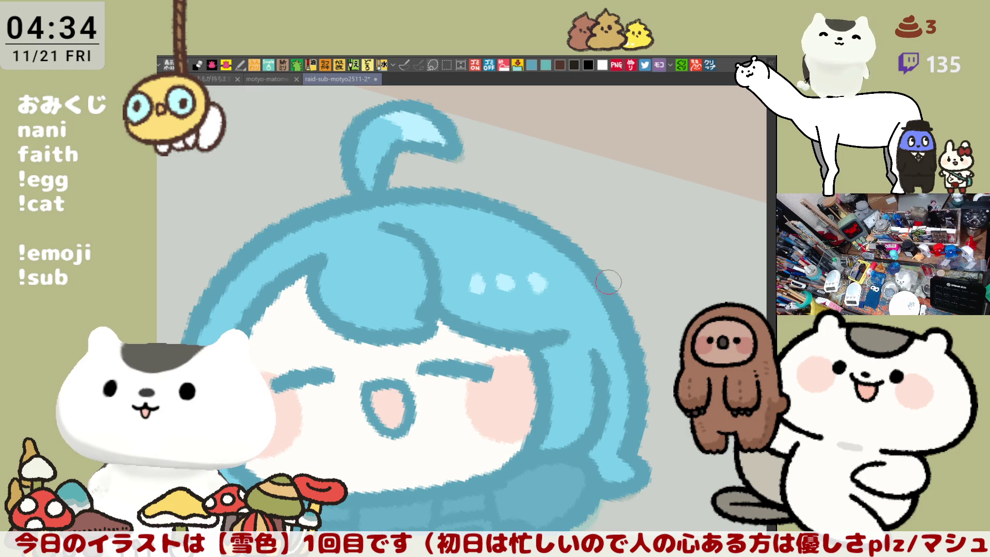
scroll(603, 283, down, 4)
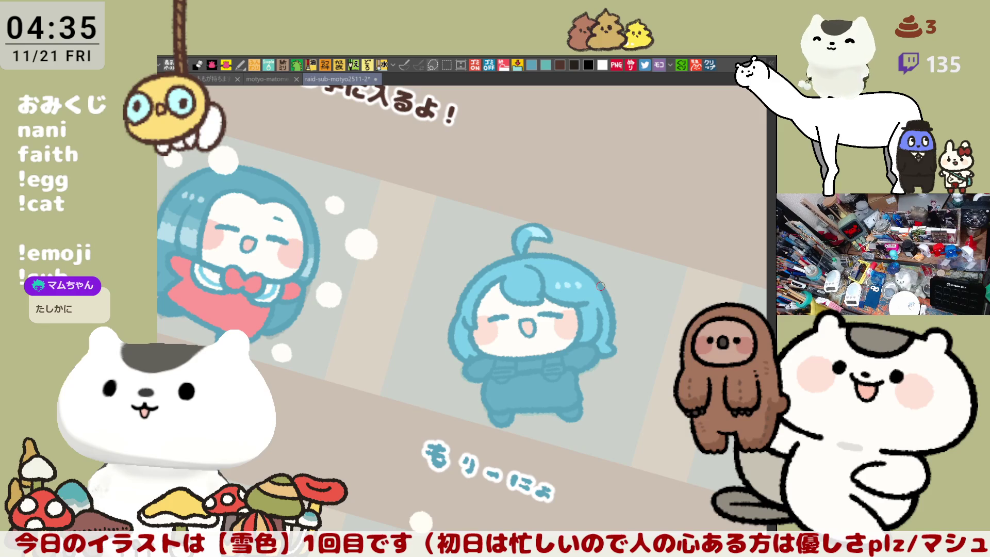
scroll(601, 285, up, 5)
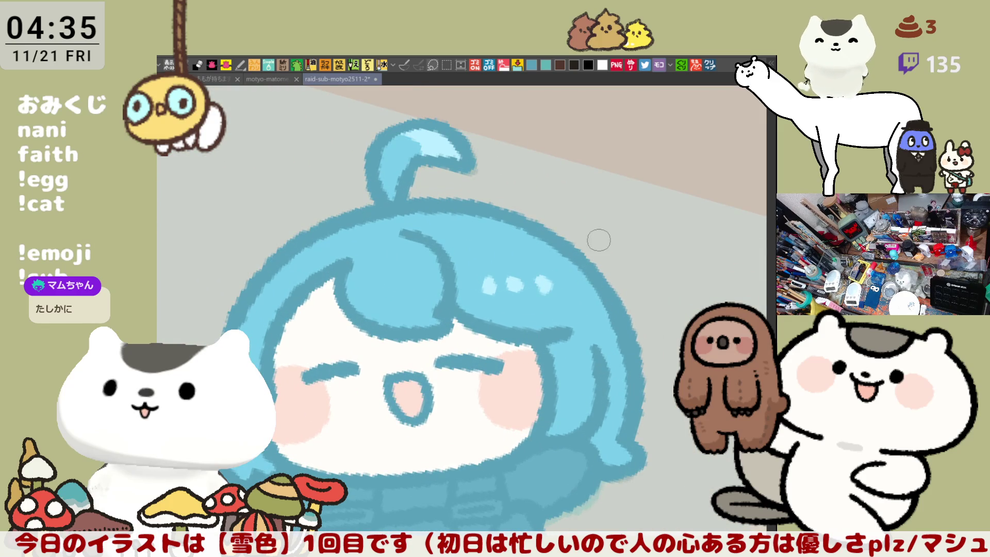
Fill the left sleeve cuff, collar band and right sleeve cuff white, and start a pink strap accent
scroll(598, 240, down, 3)
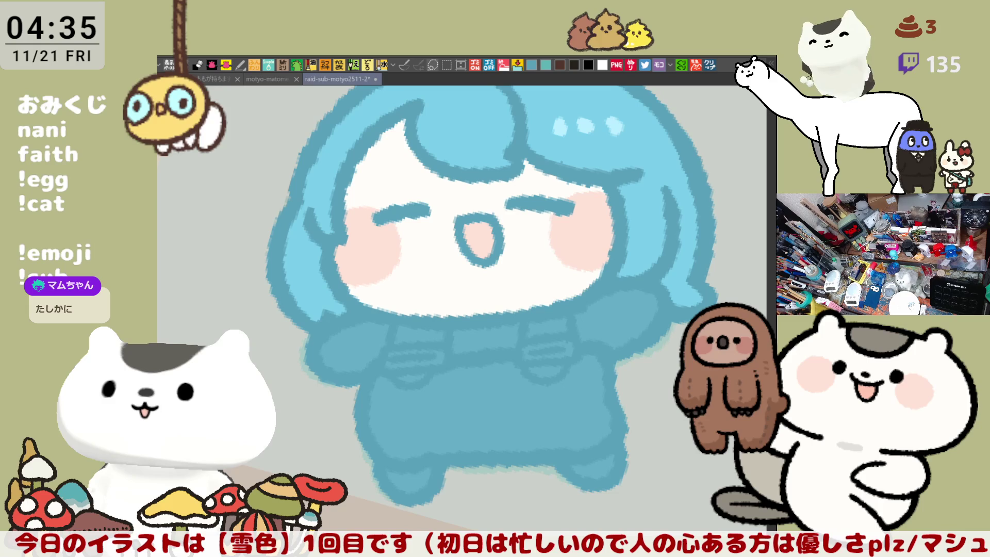
click(355, 344)
click(485, 338)
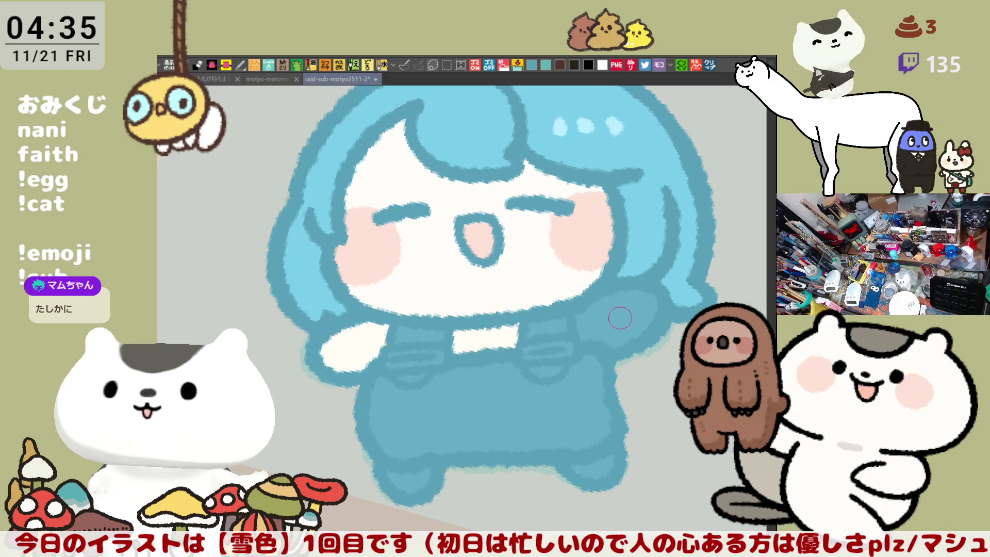
click(619, 317)
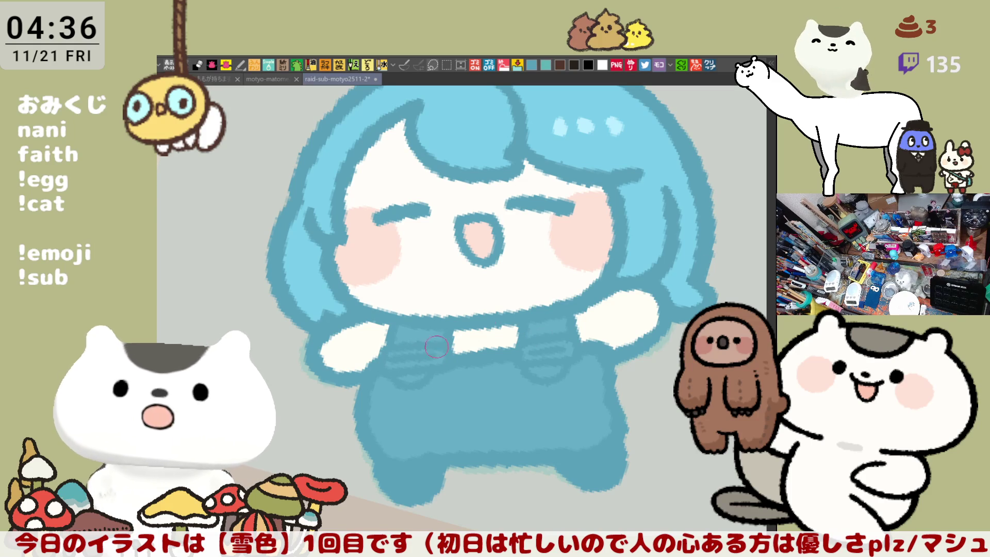
mouse_move(388, 363)
mouse_down()
mouse_move(443, 357)
mouse_move(386, 365)
mouse_up()
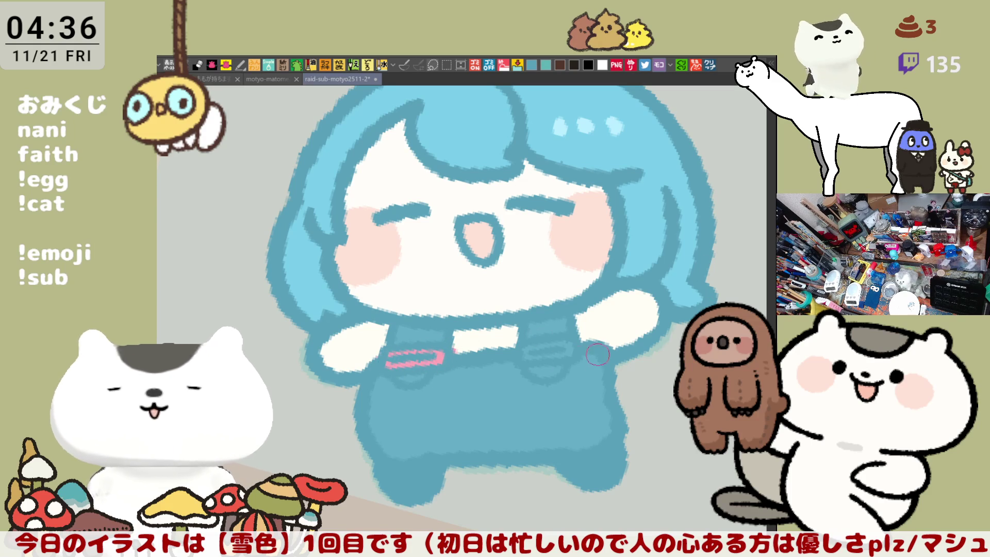
Draw pink accent bars across the left and right overall straps, redoing the left one
key(ctrl+z)
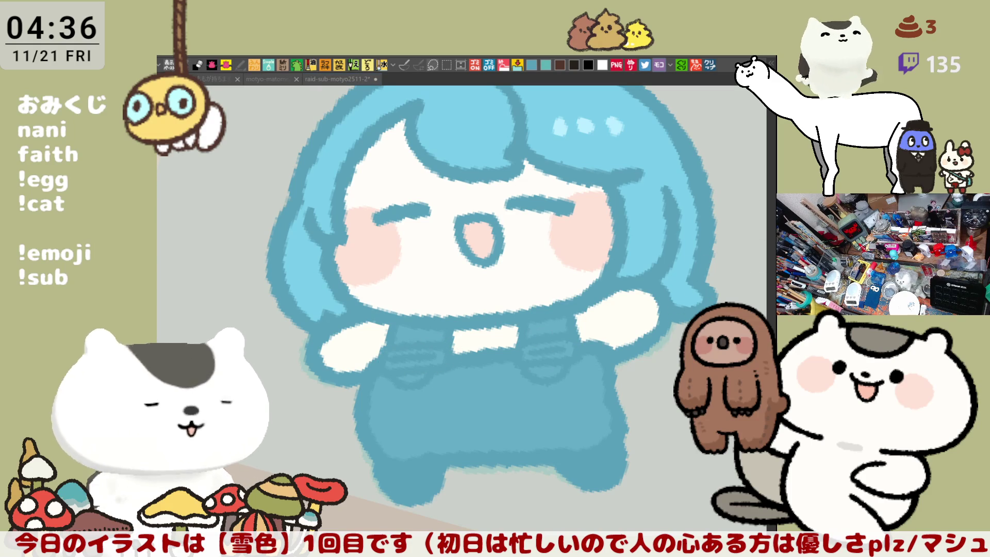
drag(387, 362, 447, 354)
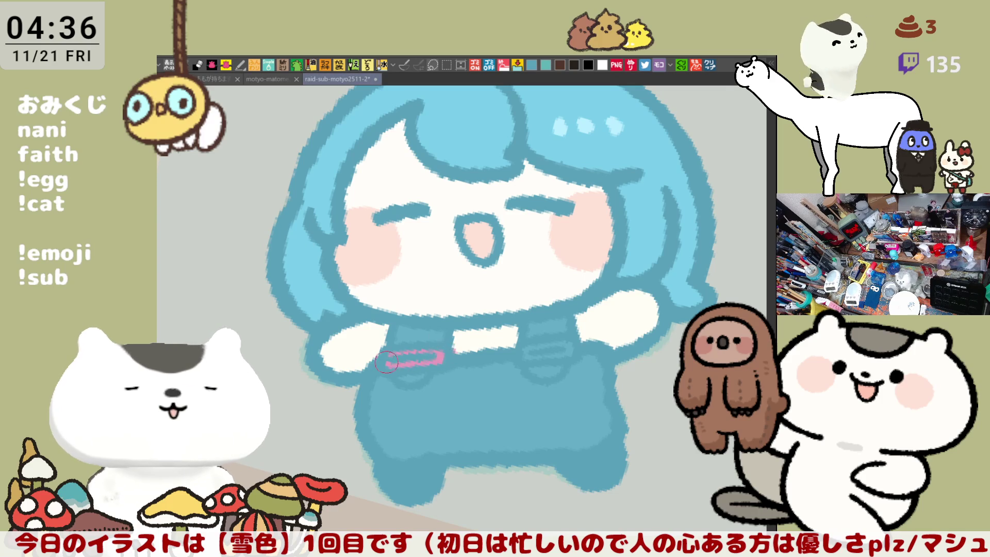
key(ctrl+z)
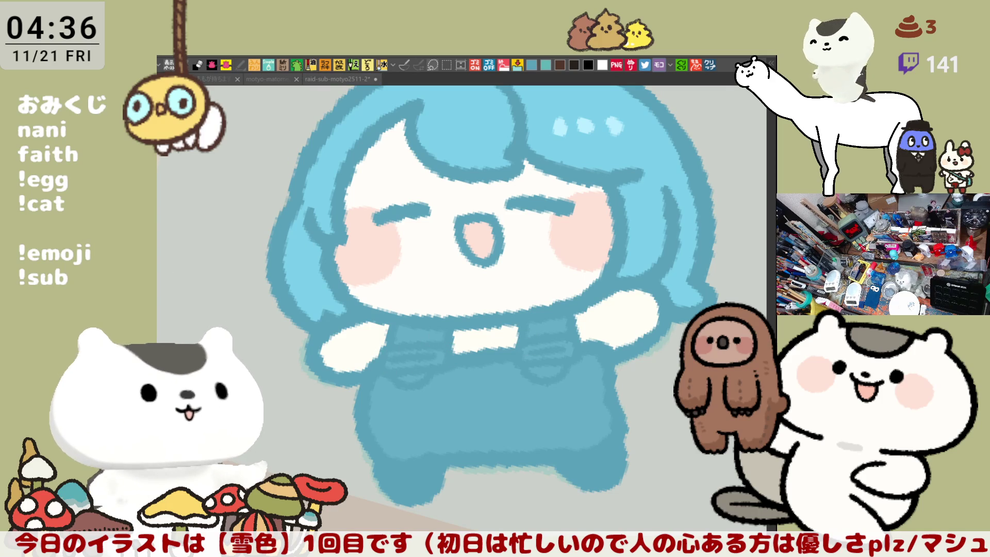
click(378, 345)
drag(385, 357, 432, 352)
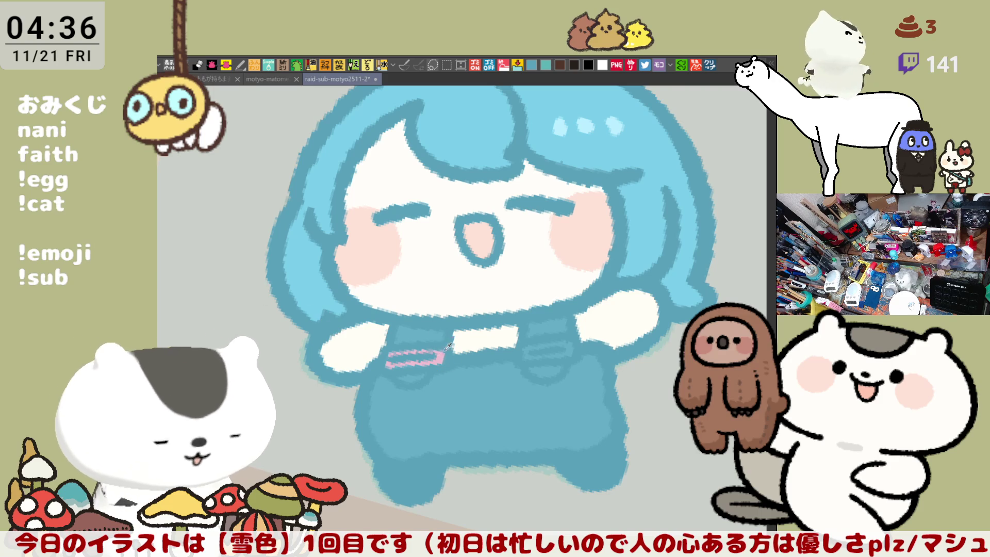
drag(524, 357, 572, 346)
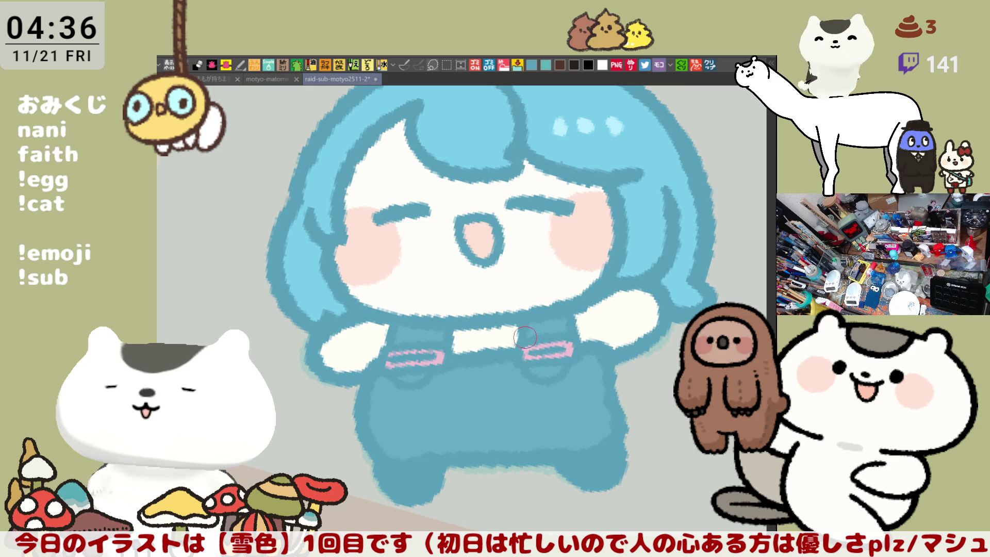
scroll(525, 337, down, 5)
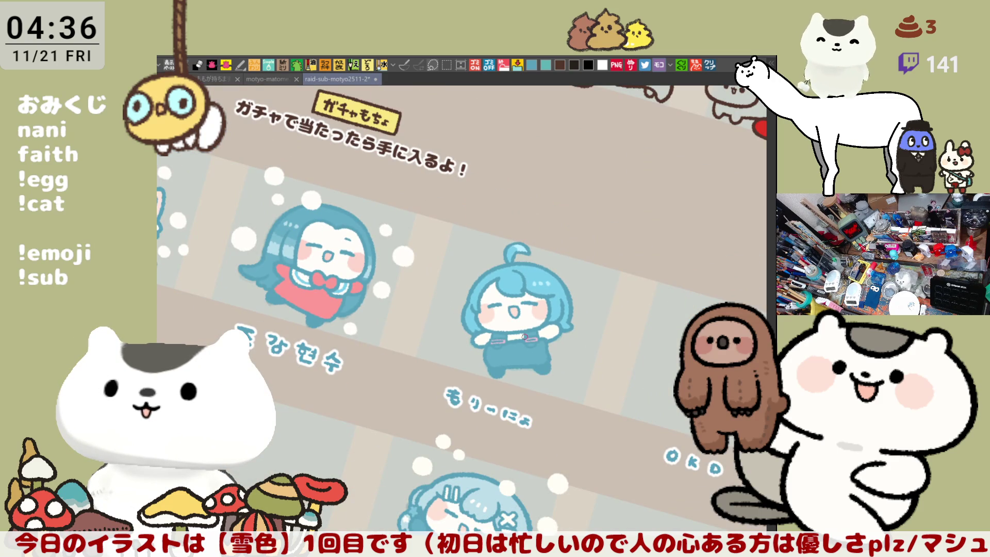
Reset the canvas rotation upright and zoom in on the red-dress character
scroll(351, 255, down, 2)
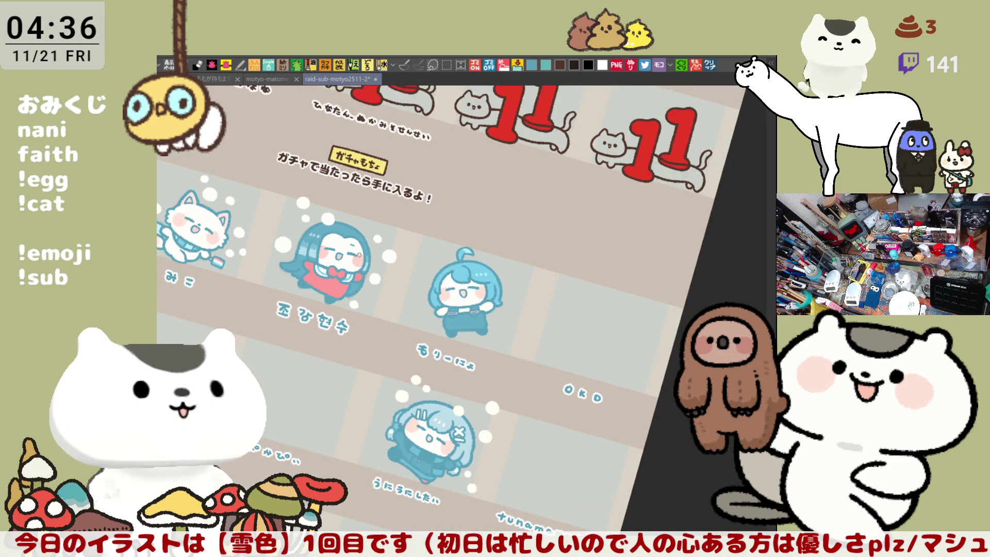
key(ctrl+@)
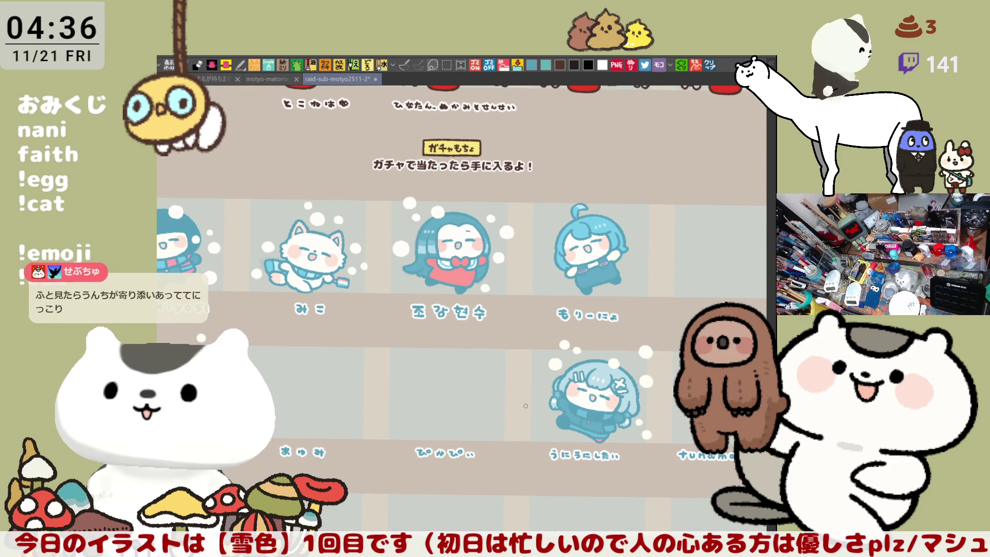
scroll(544, 361, up, 6)
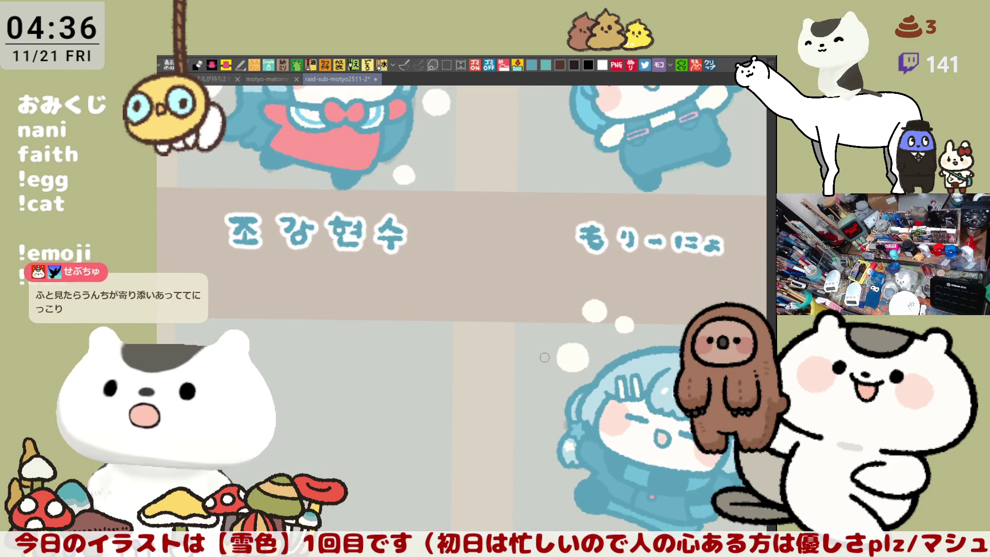
scroll(544, 357, up, 4)
scroll(538, 354, up, 5)
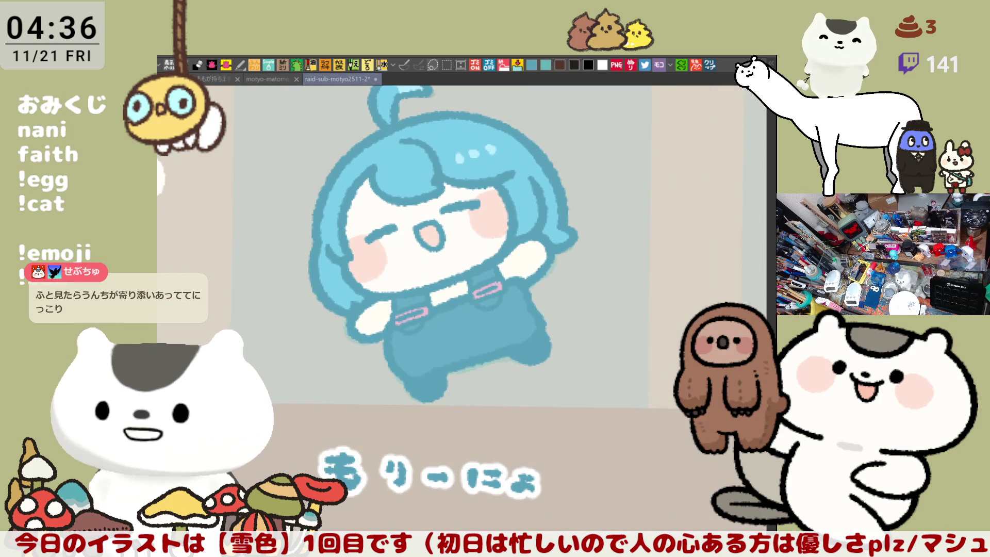
scroll(480, 337, left, 6)
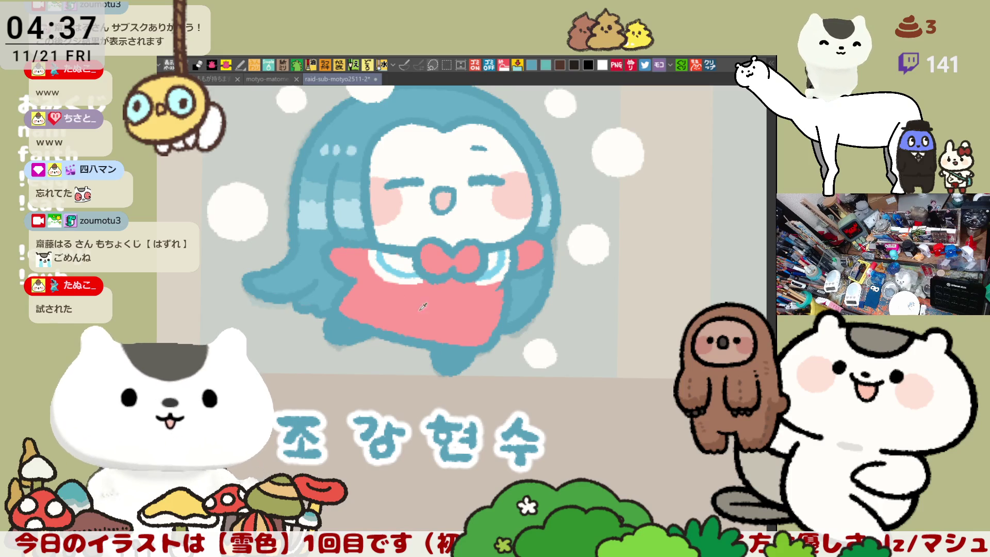
Fill the collar on both sides of the bow with red
click(398, 275)
key(ctrl+z)
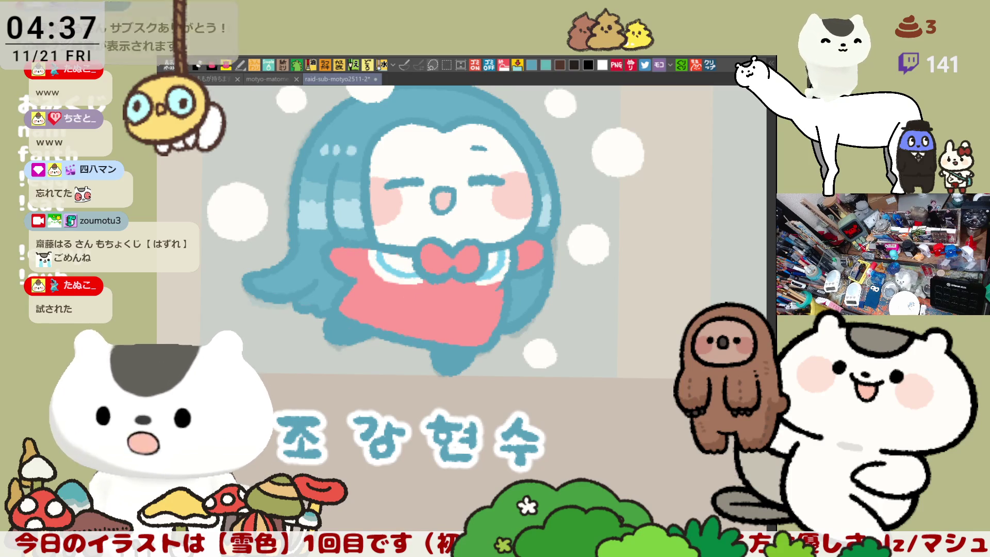
click(397, 266)
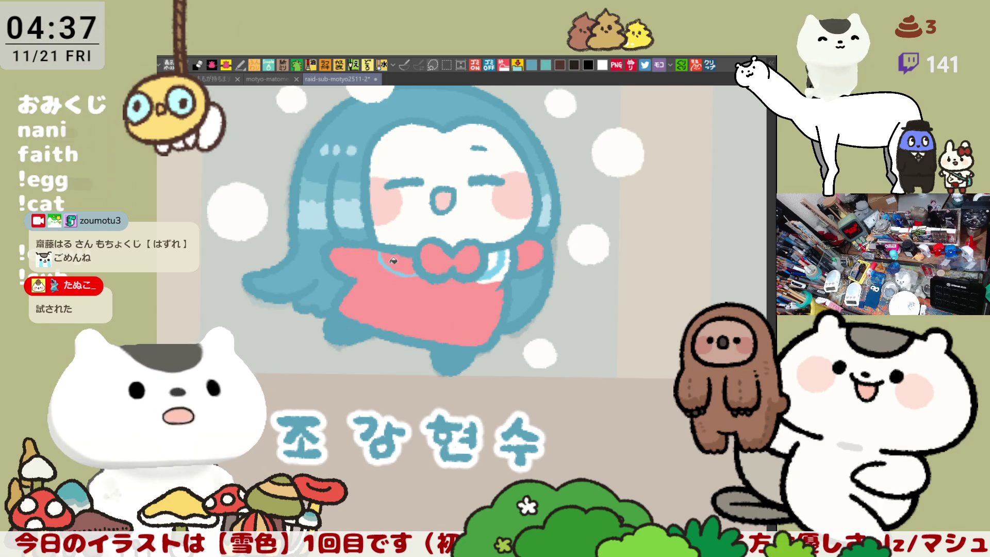
click(494, 253)
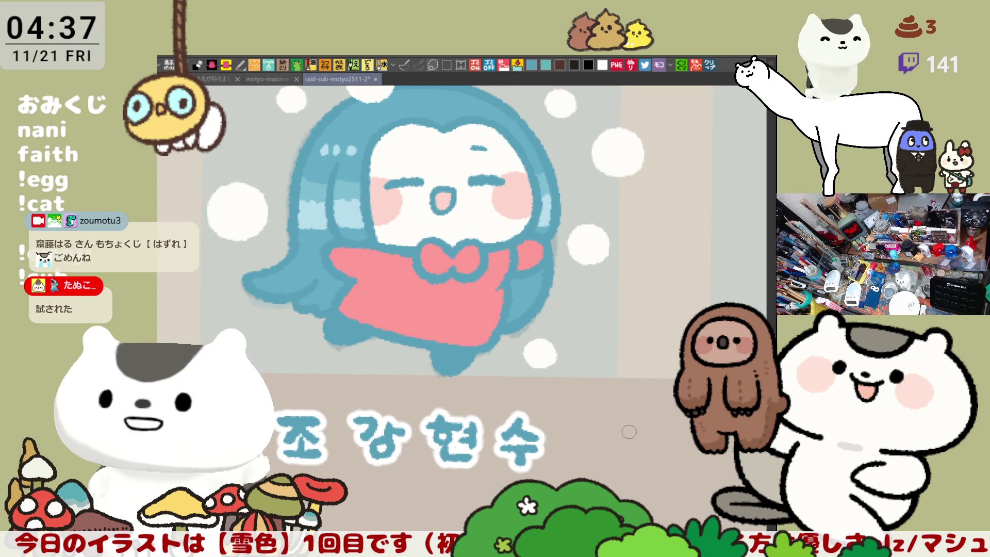
In a mirrored view, fill the gap by the scarf arm and draw a blue curve under the bow
key(h)
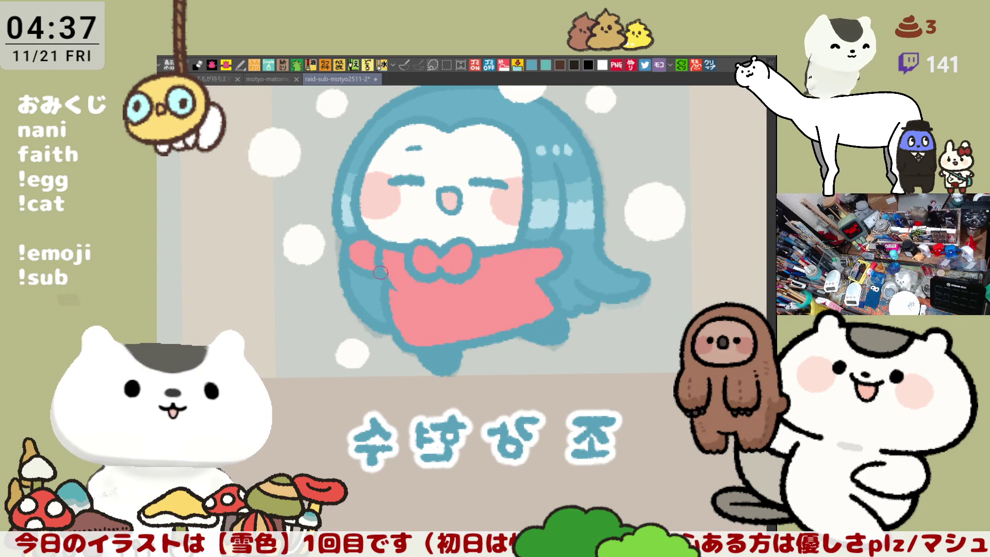
mouse_move(361, 249)
mouse_down()
mouse_move(388, 261)
mouse_move(396, 293)
mouse_up()
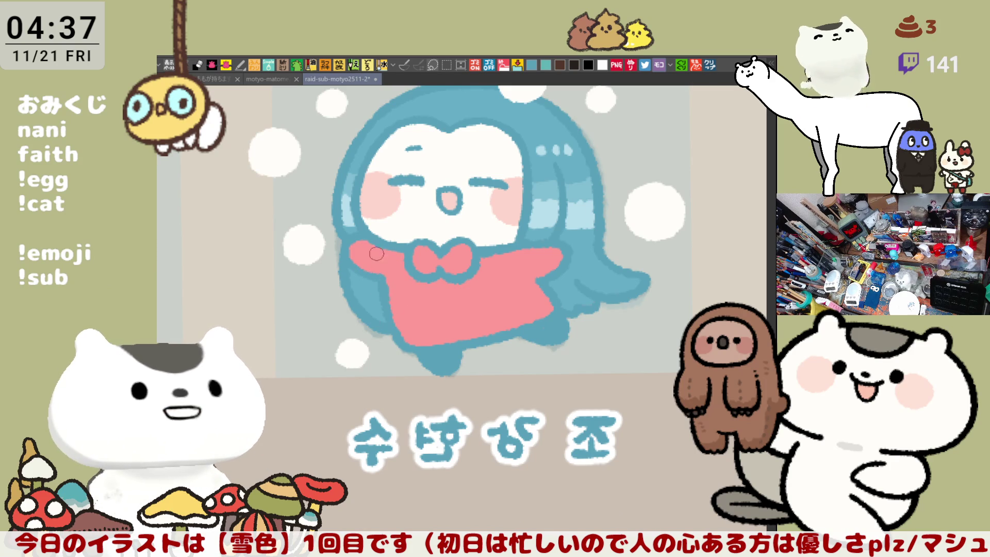
mouse_move(389, 249)
mouse_down()
mouse_move(458, 292)
mouse_move(531, 254)
mouse_up()
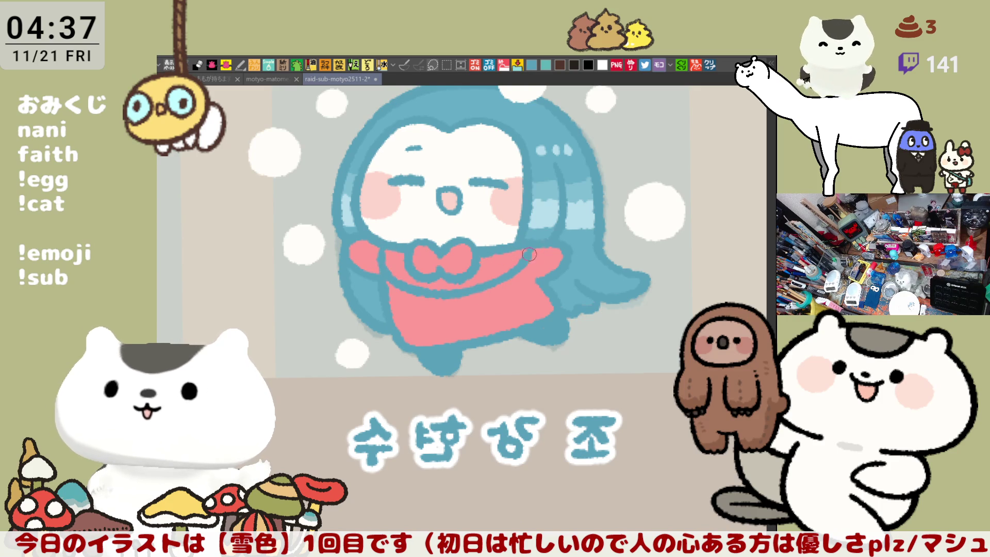
drag(517, 264, 502, 276)
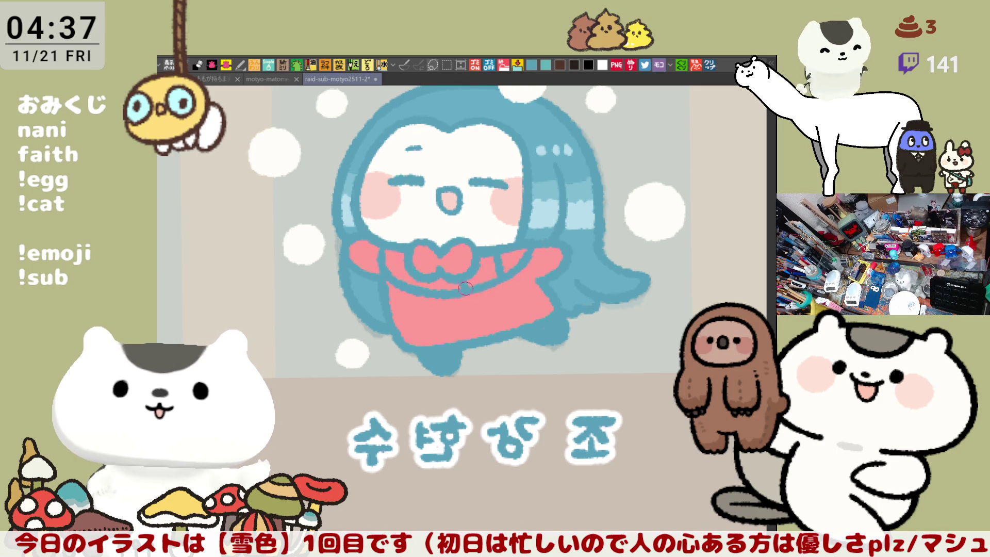
key(h)
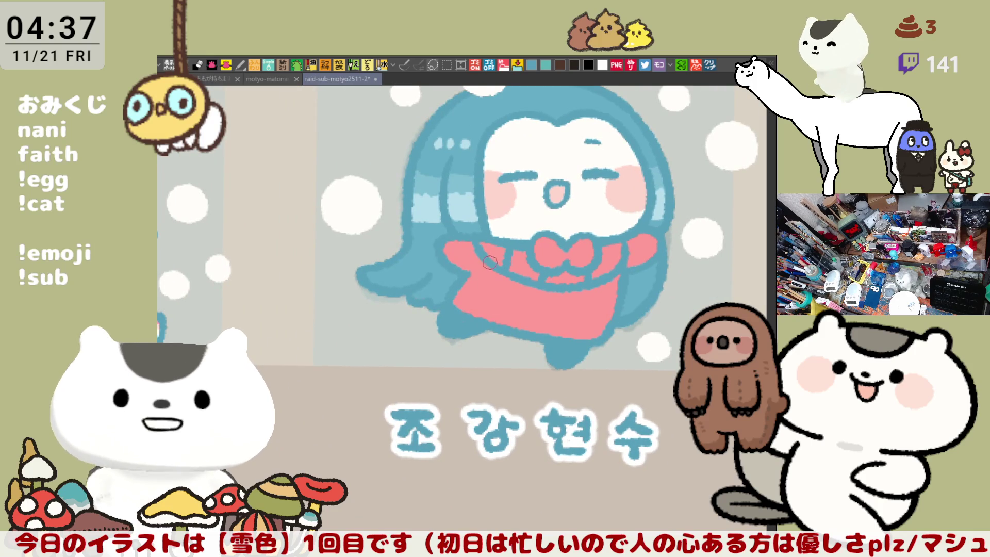
Outline the scarf's edge and the pocket in blue
mouse_move(484, 255)
mouse_down()
mouse_move(489, 303)
mouse_move(526, 311)
mouse_up()
key(ctrl+z)
mouse_move(484, 262)
mouse_down()
mouse_move(497, 304)
mouse_move(526, 280)
mouse_move(518, 310)
mouse_move(500, 286)
mouse_move(519, 291)
mouse_up()
key(ctrl+z)
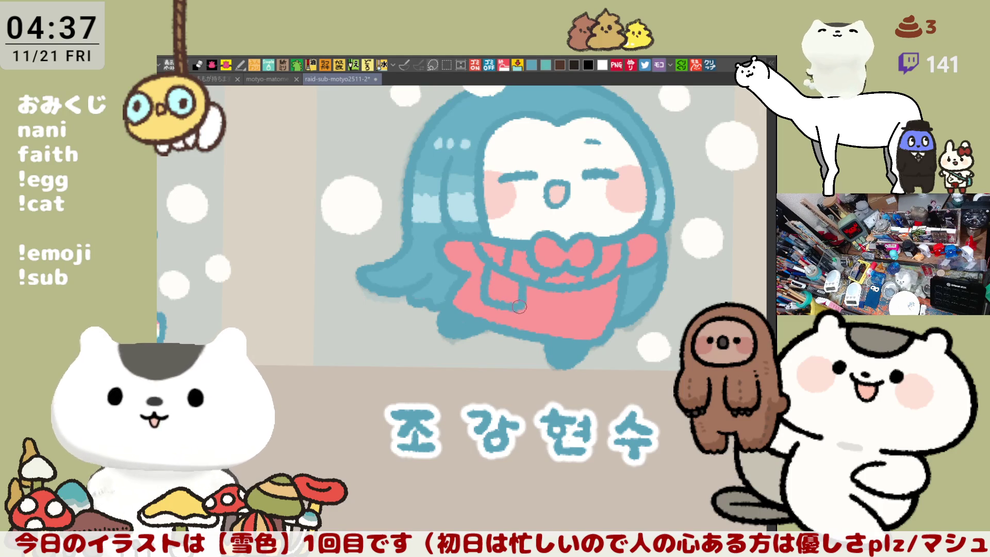
drag(495, 286, 519, 289)
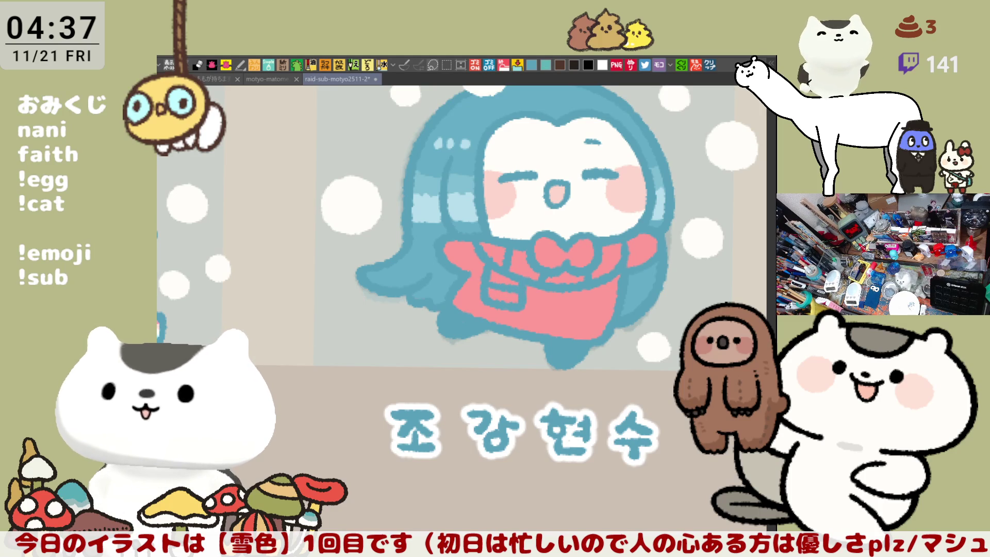
Paint light blue on the scarf near the collar, below the bow and over the pocket
drag(366, 107, 322, 179)
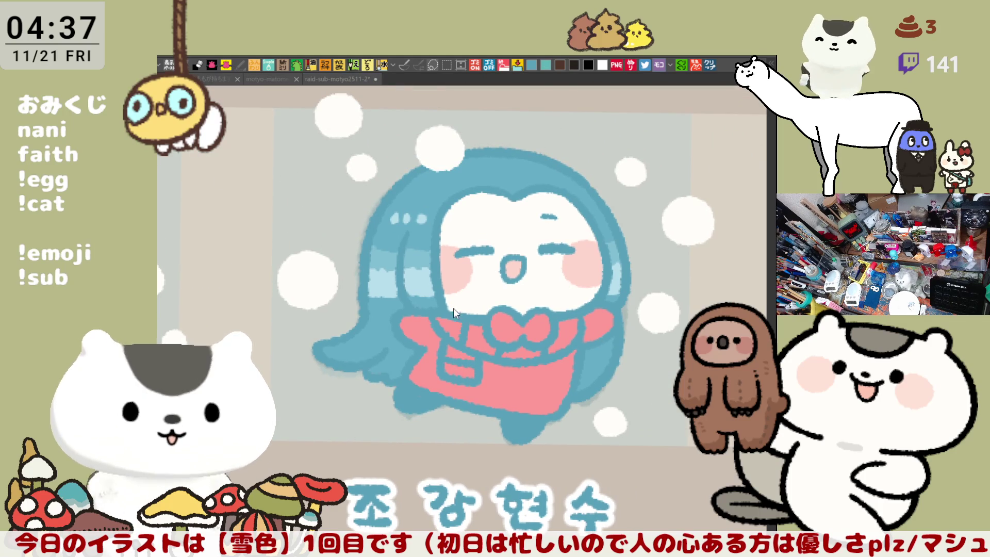
drag(464, 328, 456, 324)
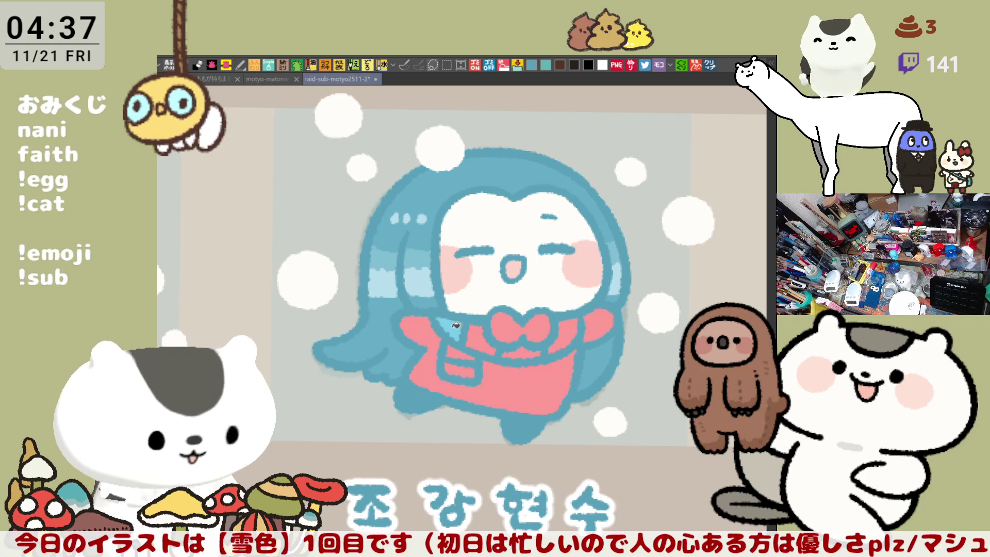
drag(520, 355, 548, 340)
drag(461, 368, 471, 371)
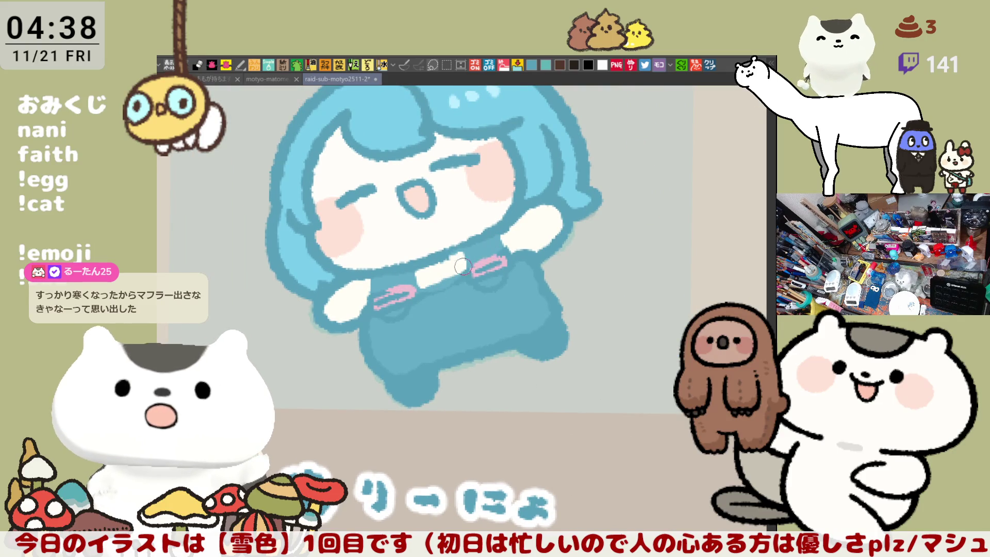
Fill both pink overall clips and paint a white band across the chest
mouse_move(413, 302)
mouse_down()
mouse_move(401, 319)
mouse_move(378, 310)
mouse_up()
mouse_move(469, 273)
mouse_down()
mouse_move(487, 281)
mouse_move(507, 260)
mouse_up()
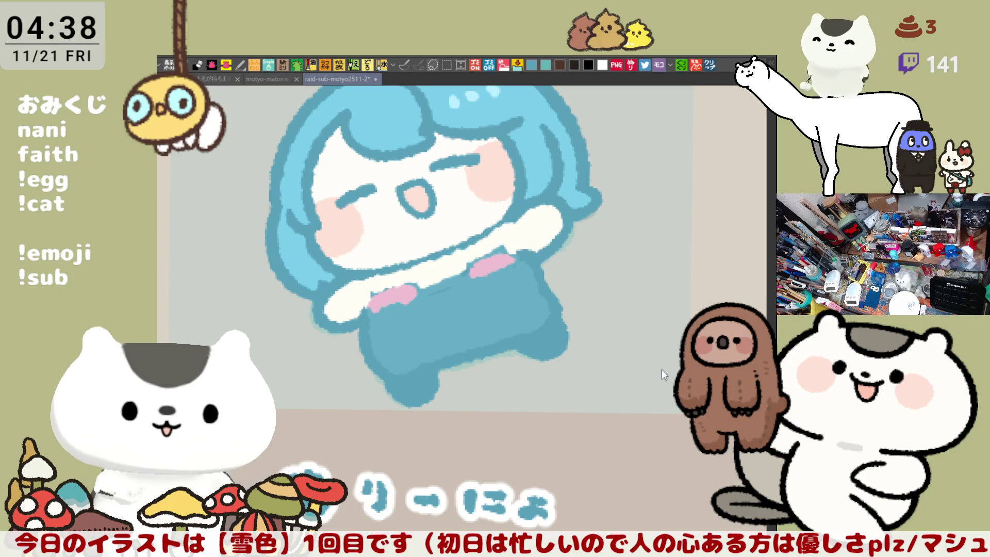
mouse_move(364, 283)
mouse_down()
mouse_move(518, 228)
mouse_move(356, 291)
mouse_move(523, 237)
mouse_move(345, 293)
mouse_move(548, 261)
mouse_up()
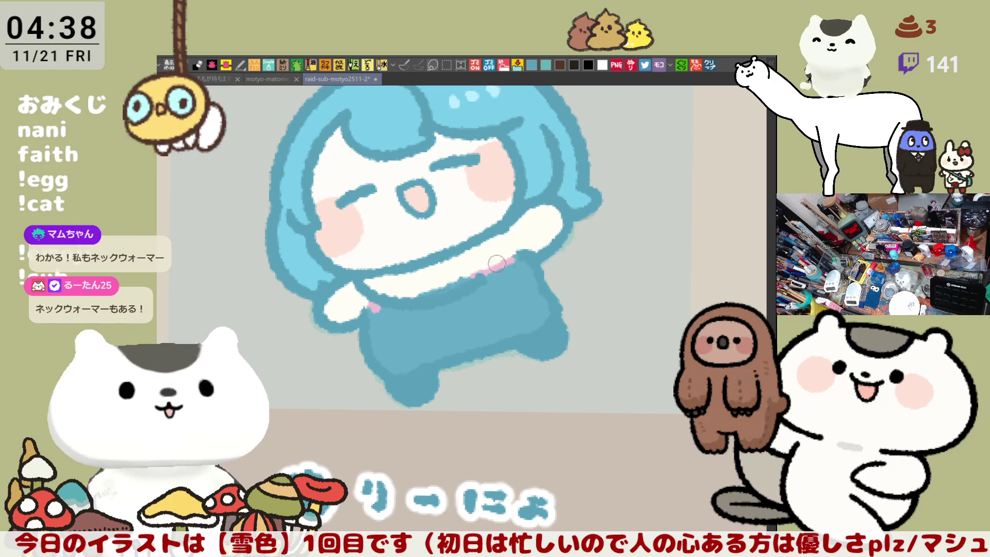
Draw blue divider lines through the white band to form scarf stripes under the chin
mouse_move(372, 276)
mouse_down()
mouse_move(492, 272)
mouse_move(512, 230)
mouse_up()
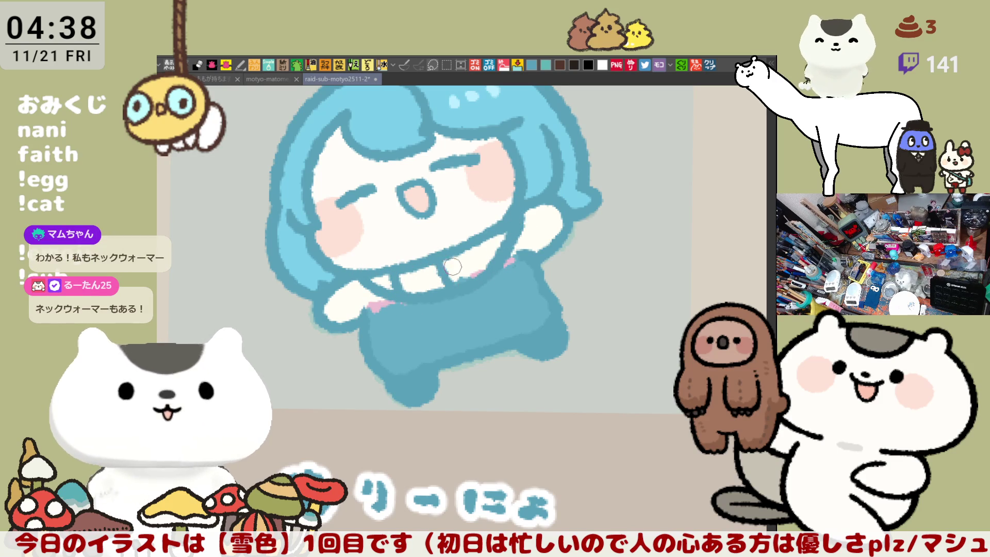
mouse_move(438, 251)
mouse_down()
mouse_move(444, 278)
mouse_move(448, 265)
mouse_up()
drag(479, 233, 489, 253)
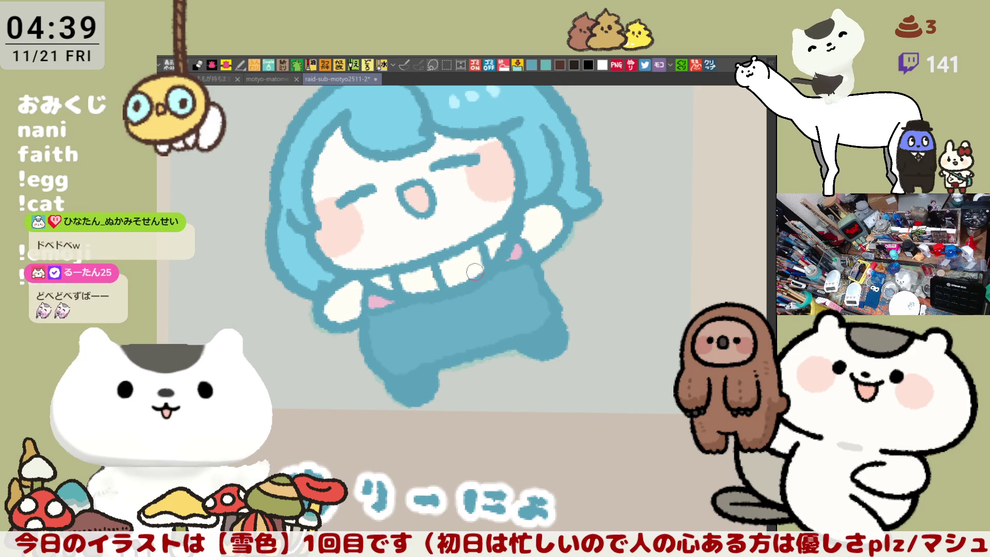
drag(551, 233, 700, 283)
Save the banner and draw the hanging scarf tail outline down beside her hand
drag(630, 259, 613, 261)
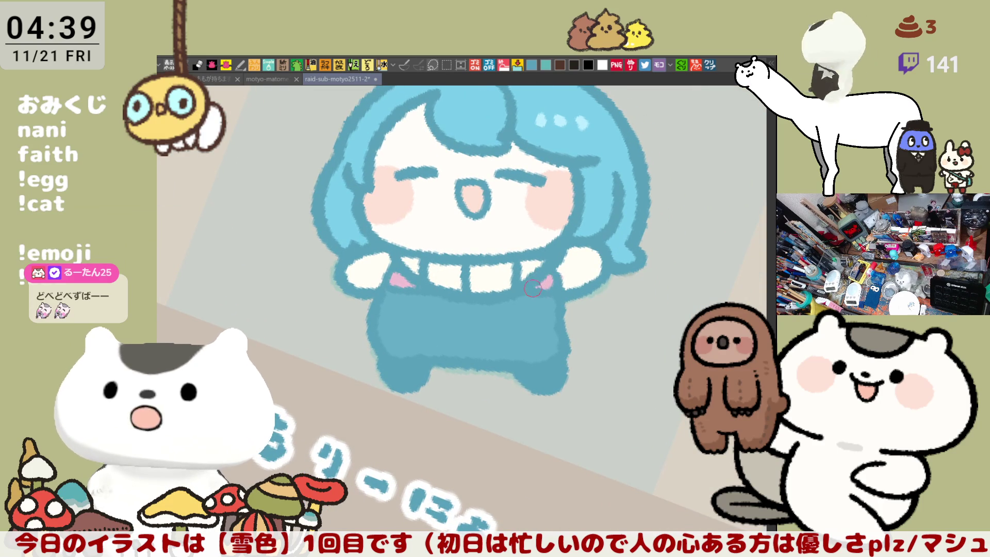
drag(573, 323, 566, 323)
key(ctrl+s)
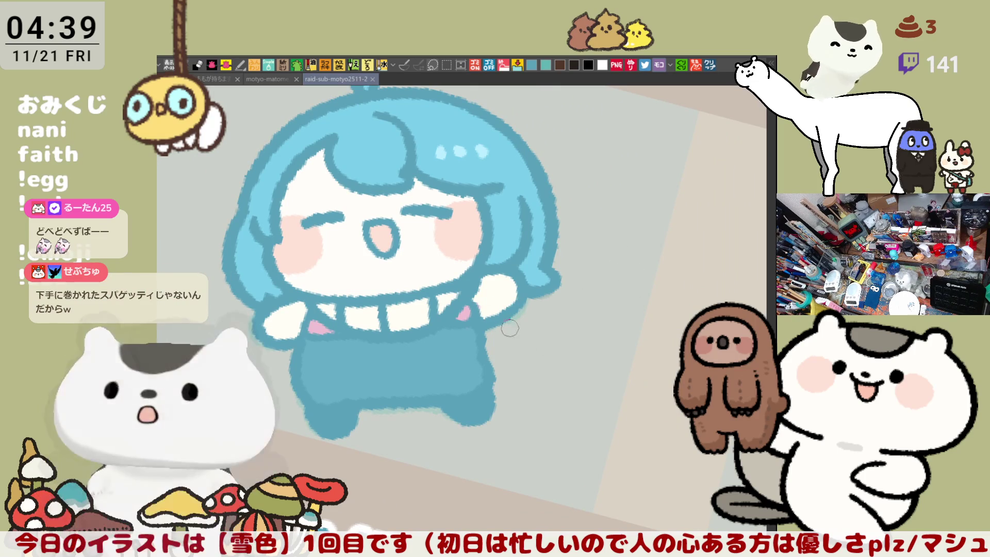
drag(496, 319, 540, 376)
key(ctrl+z)
drag(498, 318, 532, 375)
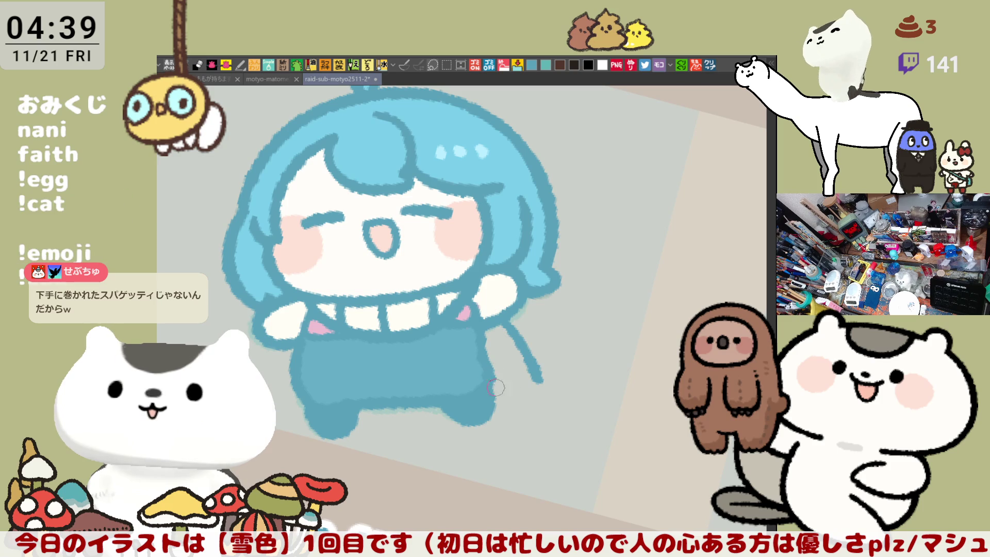
mouse_move(491, 370)
mouse_down()
mouse_move(540, 375)
mouse_move(524, 354)
mouse_move(503, 368)
mouse_move(521, 353)
mouse_up()
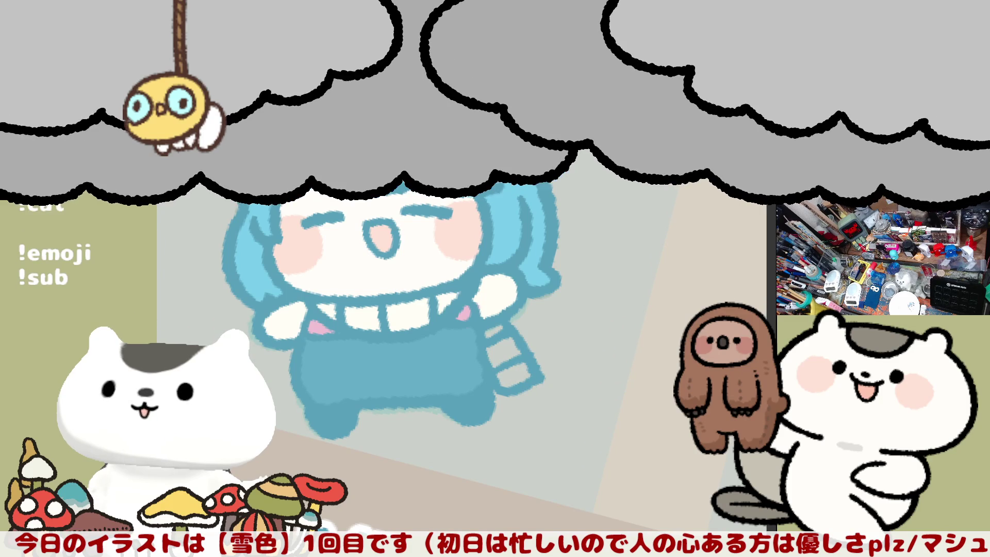
Colour a collar segment and the scarf stripes pink, and fill another collar segment light blue
mouse_move(421, 304)
mouse_down()
mouse_move(377, 314)
mouse_move(428, 323)
mouse_up()
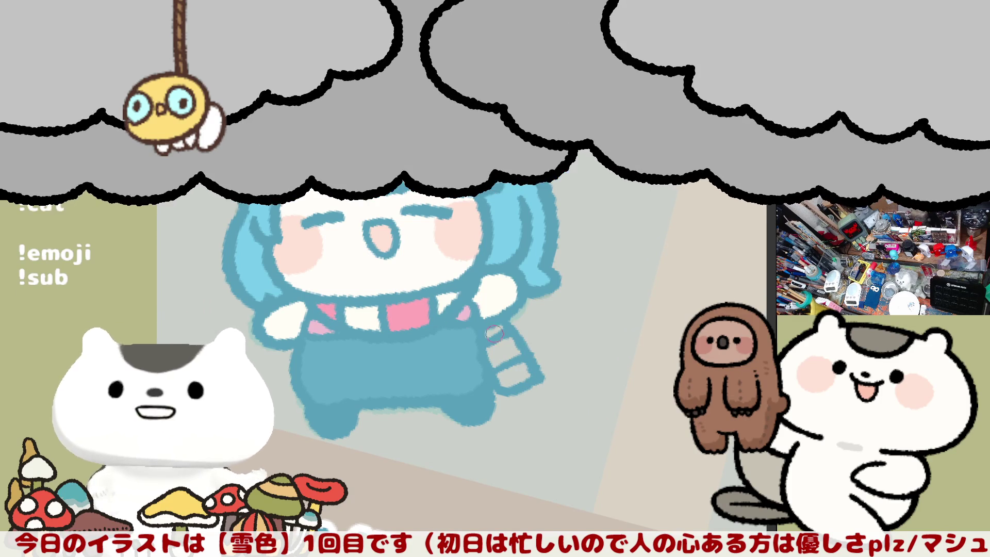
drag(492, 334, 501, 330)
mouse_move(503, 367)
mouse_down()
mouse_move(527, 380)
mouse_move(515, 351)
mouse_up()
click(370, 312)
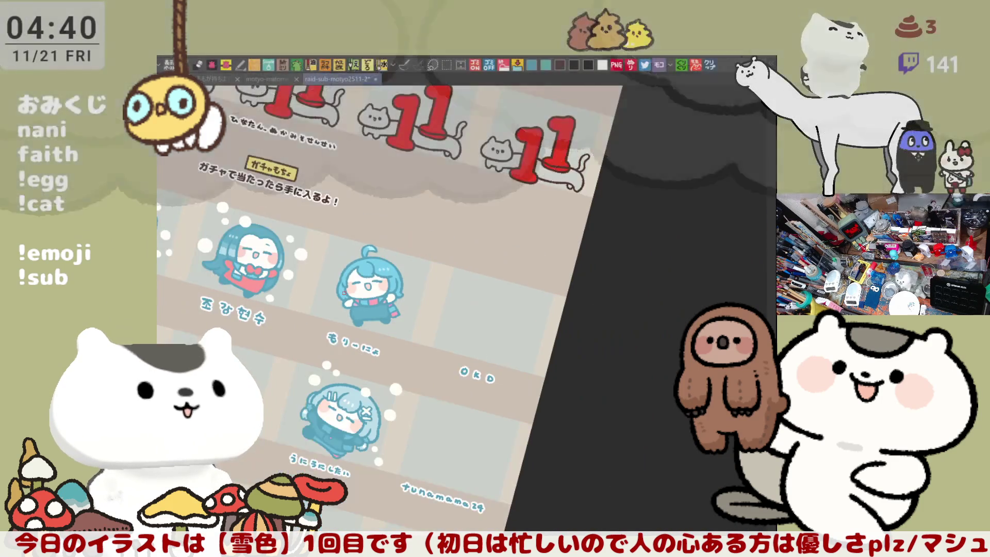
Save the banner and touch up the light-blue hair with the character centred
key(ctrl+s)
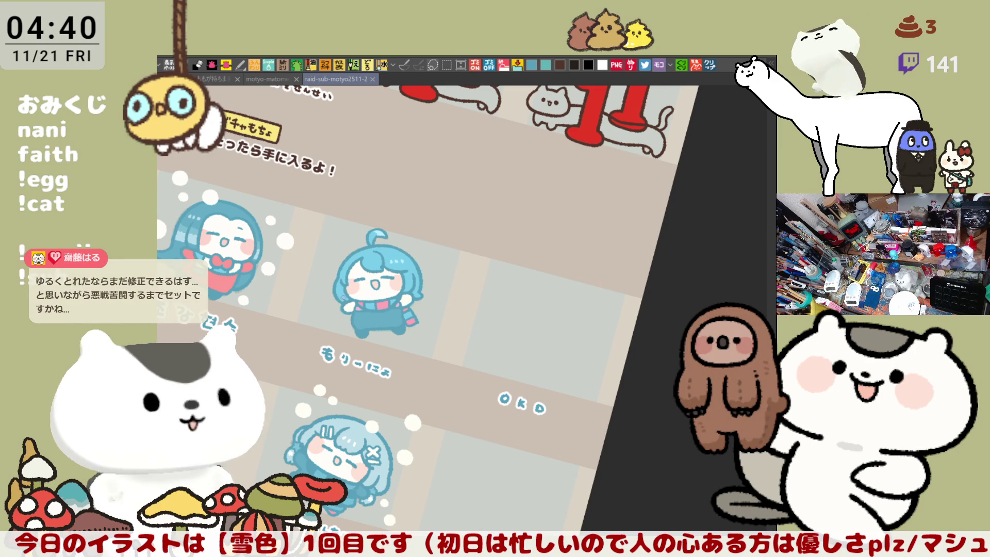
scroll(325, 290, up, 10)
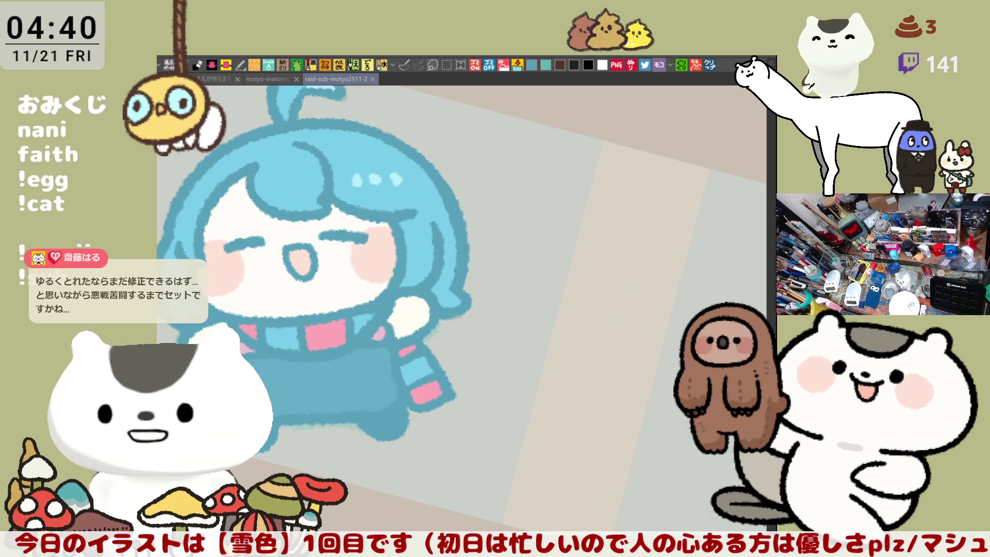
drag(416, 194, 539, 243)
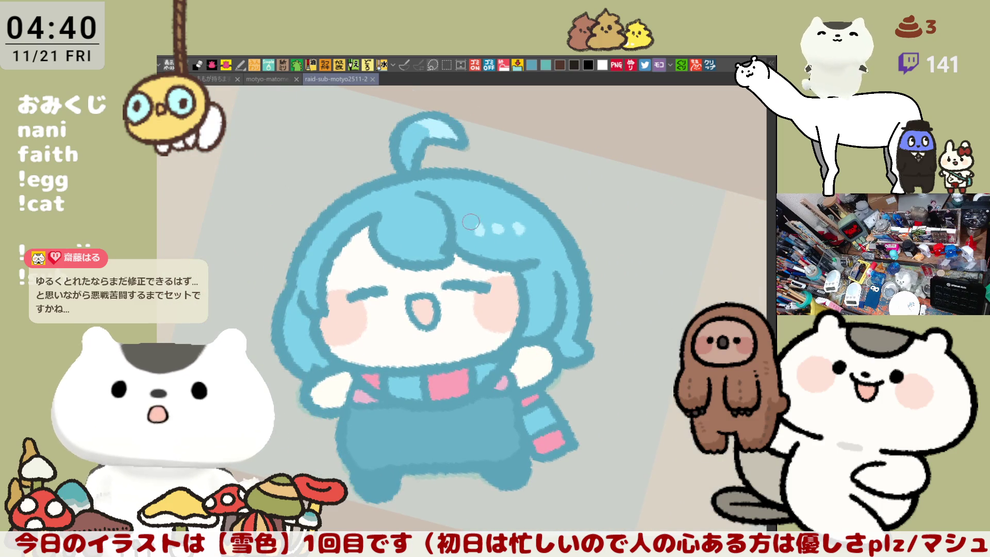
drag(398, 226, 414, 232)
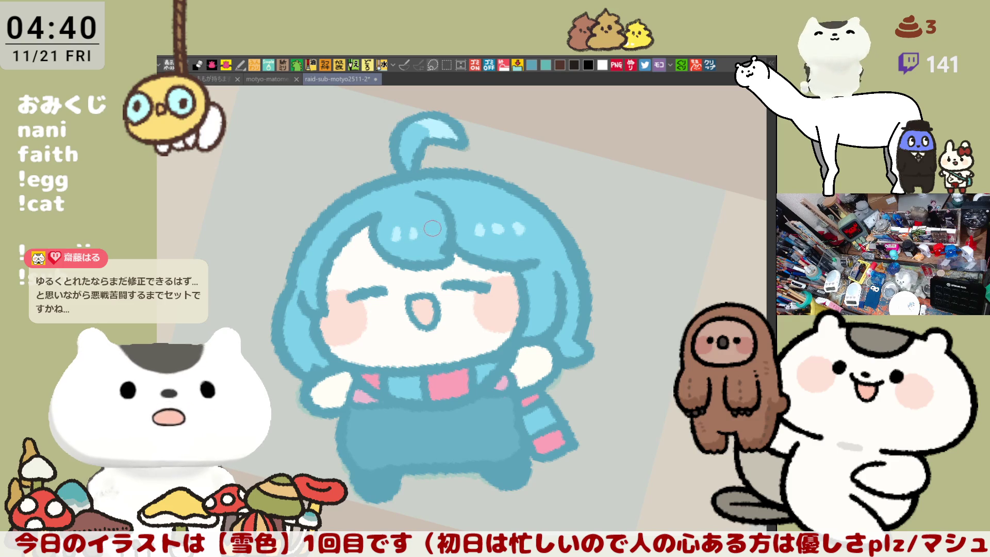
scroll(592, 304, left, 3)
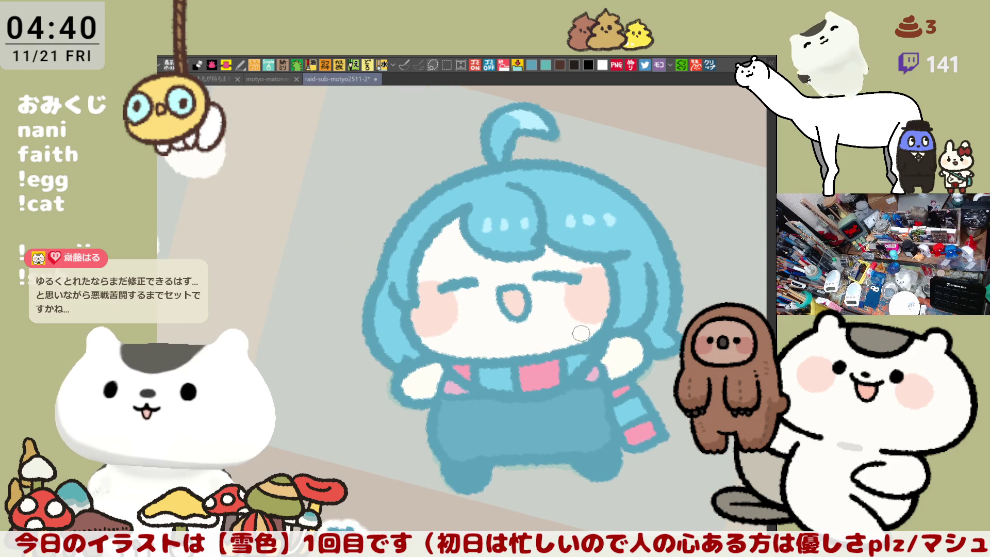
scroll(579, 327, right, 3)
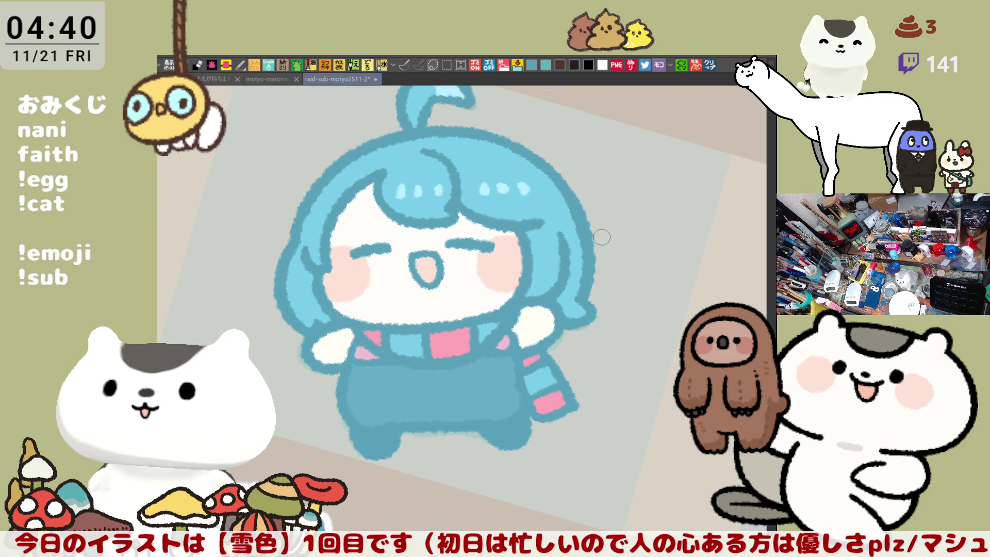
scroll(599, 331, up, 2)
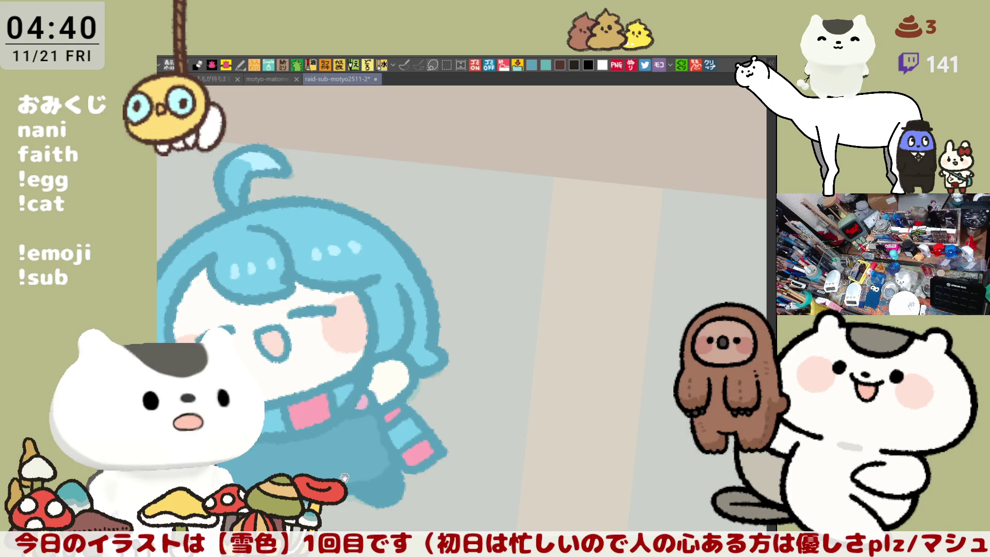
drag(346, 471, 555, 423)
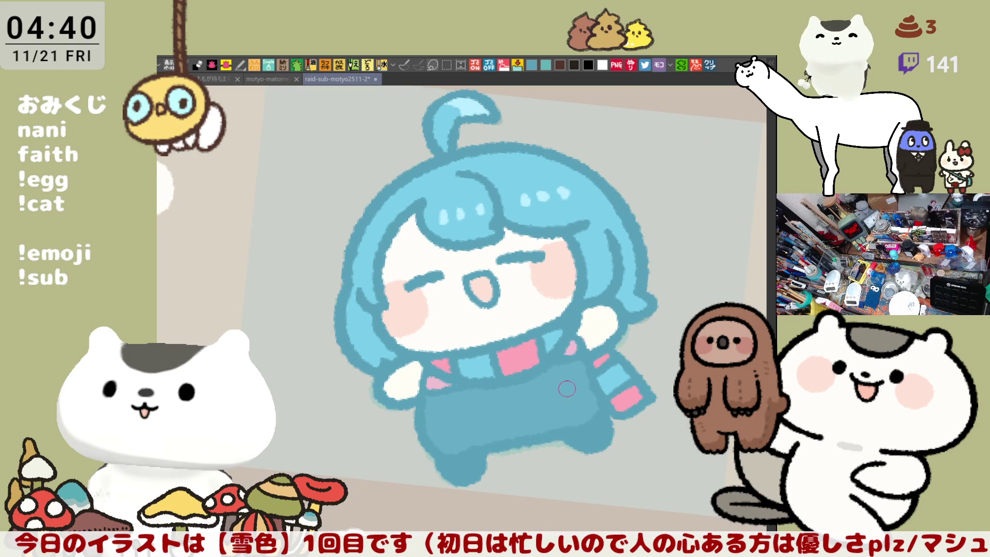
scroll(567, 391, down, 5)
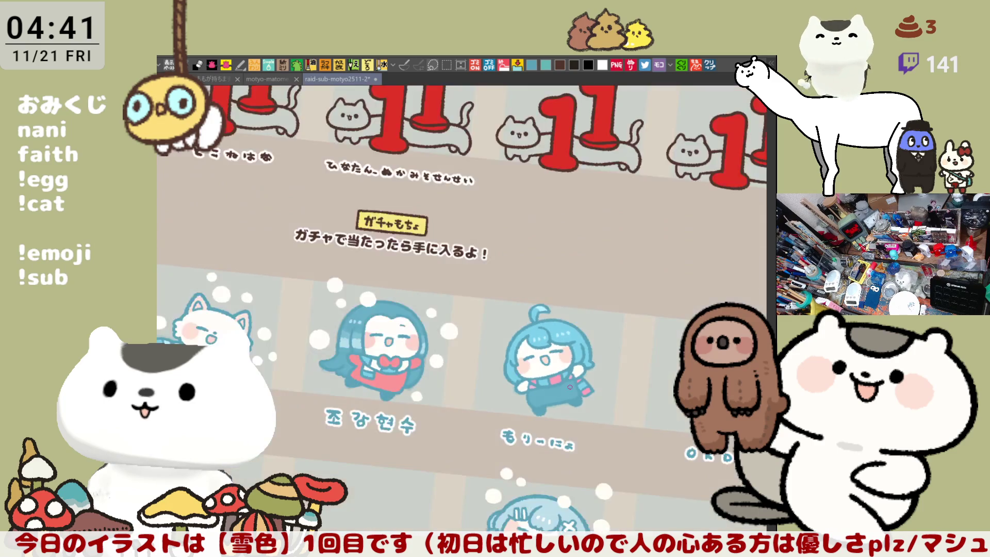
scroll(570, 386, up, 5)
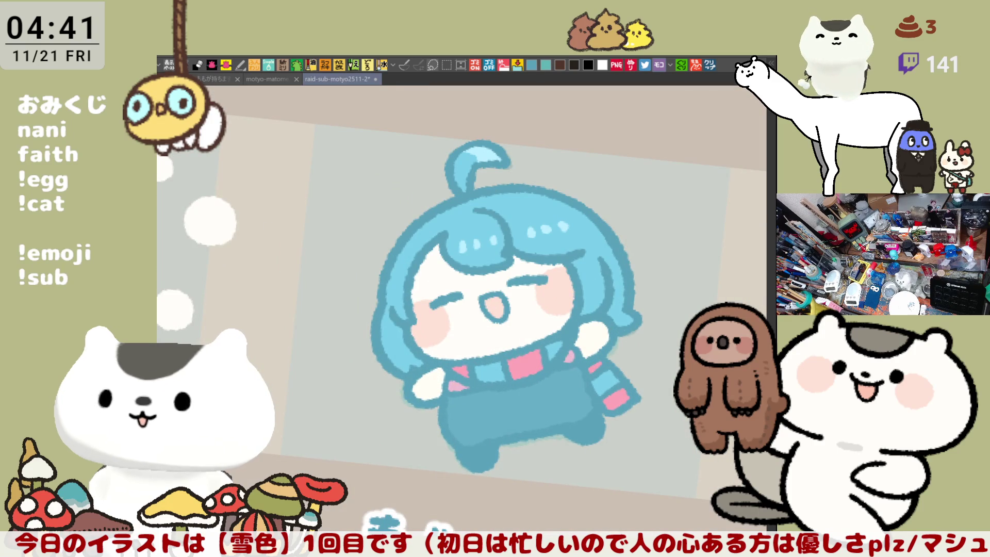
Draw a white snowball ring above the head, undoing the misplaced arc
mouse_move(627, 238)
mouse_down()
mouse_move(611, 208)
mouse_move(598, 242)
mouse_up()
mouse_move(376, 212)
mouse_down()
mouse_move(384, 170)
mouse_move(404, 214)
mouse_move(377, 178)
mouse_move(402, 210)
mouse_move(370, 212)
mouse_move(410, 188)
mouse_move(379, 217)
mouse_move(368, 188)
mouse_move(397, 191)
mouse_up()
key(ctrl+z)
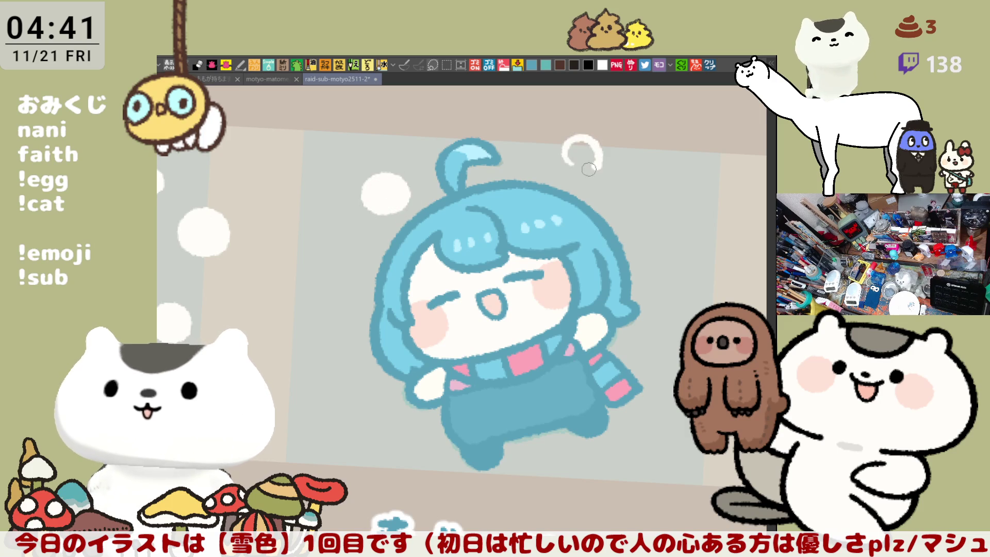
Add white snowballs at the upper right, right and left of the character
mouse_move(575, 167)
mouse_down()
mouse_move(587, 137)
mouse_move(597, 160)
mouse_move(572, 171)
mouse_move(588, 135)
mouse_move(570, 164)
mouse_move(581, 152)
mouse_up()
mouse_move(664, 307)
mouse_down()
mouse_move(670, 268)
mouse_move(670, 312)
mouse_move(660, 289)
mouse_move(680, 296)
mouse_up()
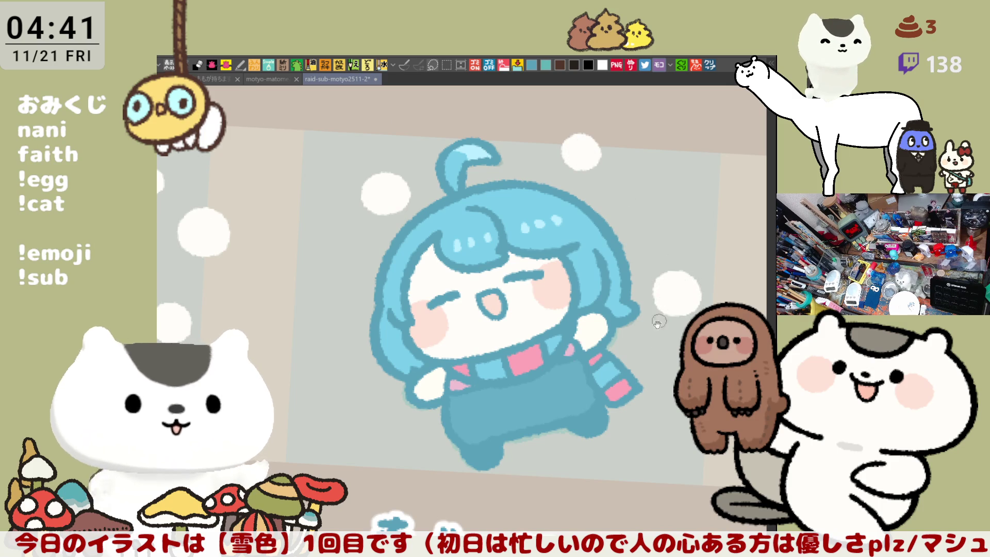
scroll(468, 303, down, 3)
mouse_move(371, 335)
mouse_down()
mouse_move(361, 329)
mouse_move(384, 314)
mouse_move(366, 330)
mouse_move(378, 324)
mouse_up()
Draw a snowball ring below-left of the character and fill it solid white
mouse_move(413, 382)
mouse_down()
mouse_move(448, 377)
mouse_move(412, 379)
mouse_move(438, 335)
mouse_move(428, 372)
mouse_move(443, 349)
mouse_up()
key(ctrl+z)
key(ctrl+z)
key(ctrl+z)
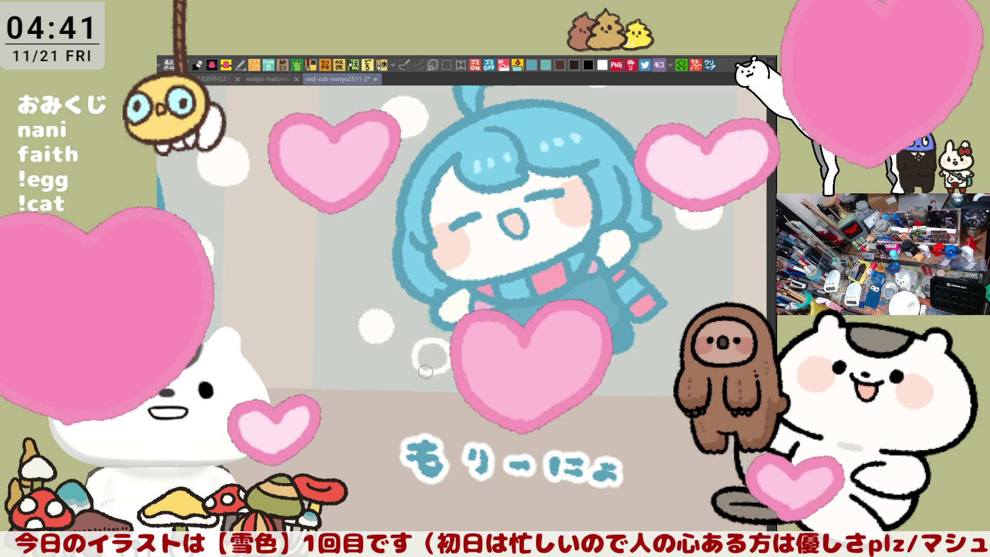
key(ctrl+z)
mouse_move(438, 371)
mouse_down()
mouse_move(446, 347)
mouse_move(430, 375)
mouse_up()
key(ctrl+z)
key(ctrl+z)
click(438, 361)
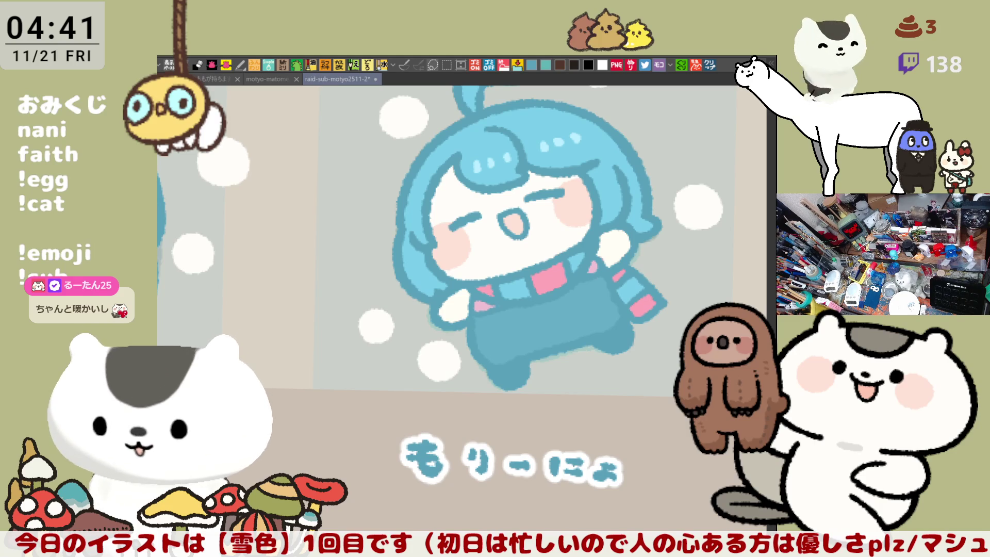
Lasso-select the lower-left snowball
mouse_move(509, 289)
mouse_down()
mouse_move(520, 216)
mouse_move(552, 293)
mouse_up()
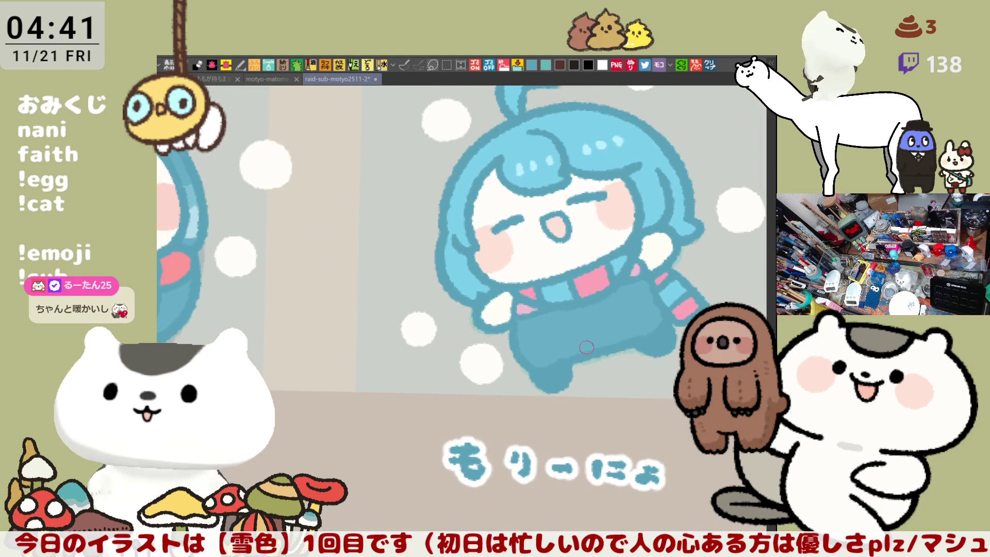
key(m)
mouse_move(478, 395)
mouse_down()
mouse_move(450, 341)
mouse_move(495, 335)
mouse_move(498, 391)
mouse_move(469, 398)
mouse_up()
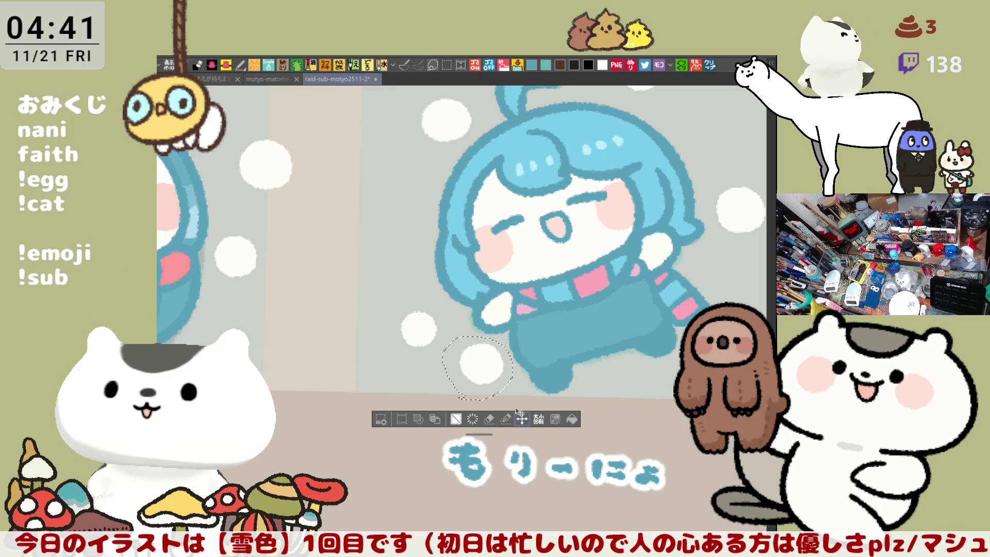
Move the selected snowball down and left, then deselect it
drag(521, 418, 504, 430)
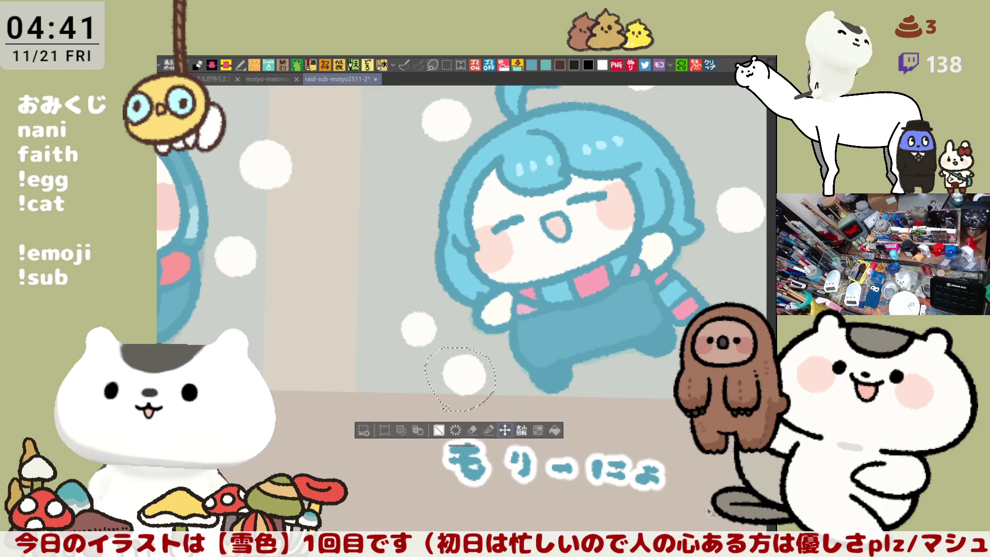
key(ctrl+d)
drag(639, 235, 500, 368)
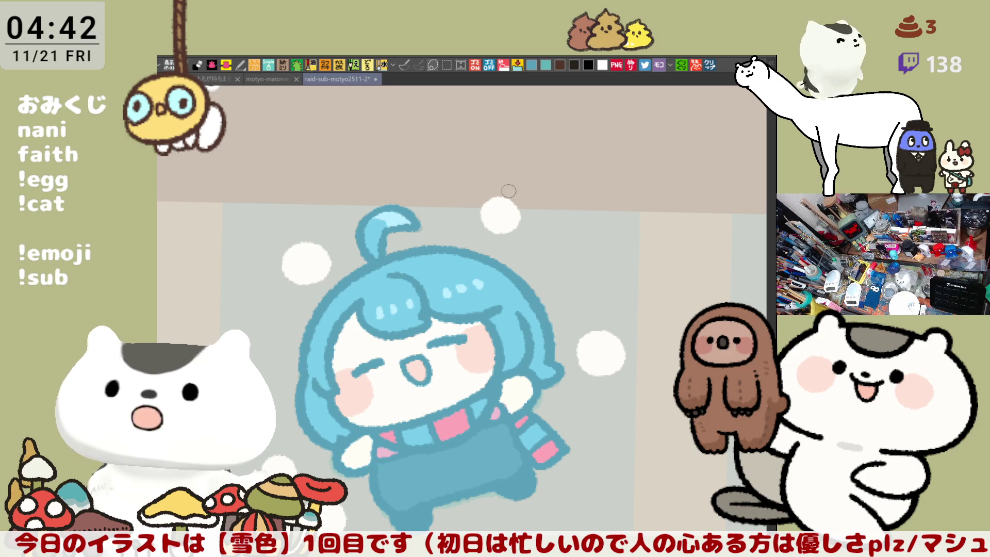
Paint small snowballs above the character and beside the hair, then save
drag(546, 185, 539, 191)
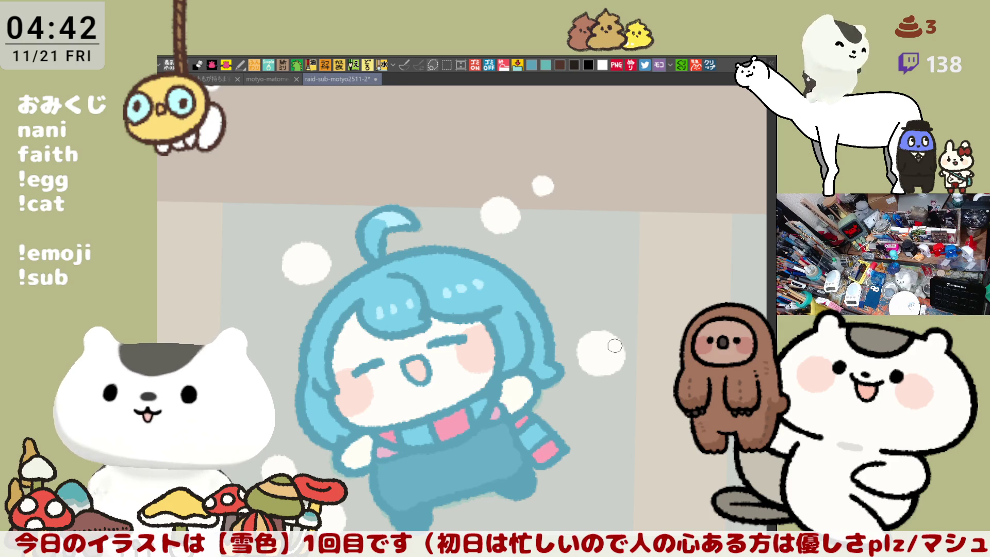
scroll(614, 344, down, 2)
scroll(614, 344, down, 1)
scroll(614, 340, up, 4)
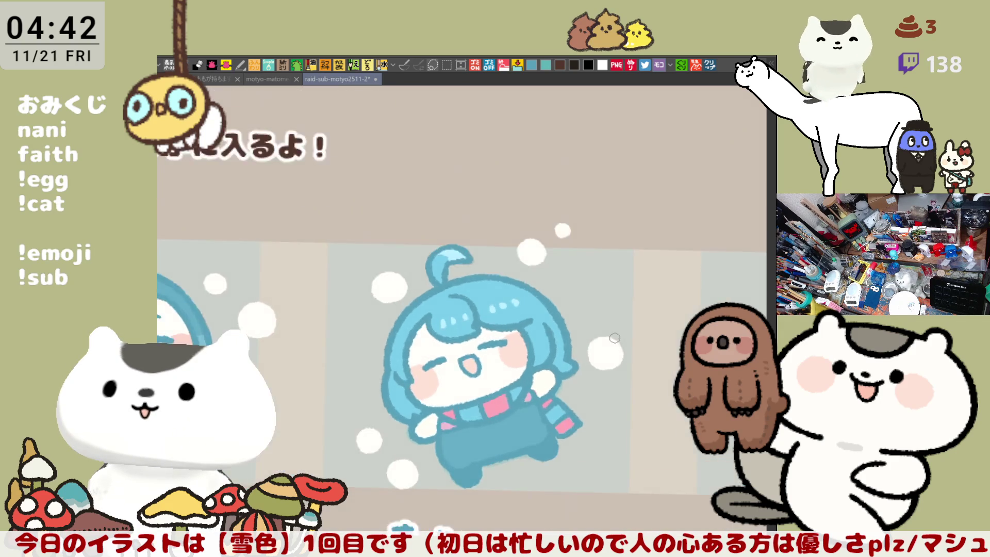
mouse_move(514, 303)
mouse_down()
mouse_move(531, 269)
mouse_move(513, 311)
mouse_move(498, 293)
mouse_move(518, 288)
mouse_move(513, 279)
mouse_move(503, 286)
mouse_move(519, 278)
mouse_move(514, 268)
mouse_move(525, 299)
mouse_move(546, 223)
mouse_up()
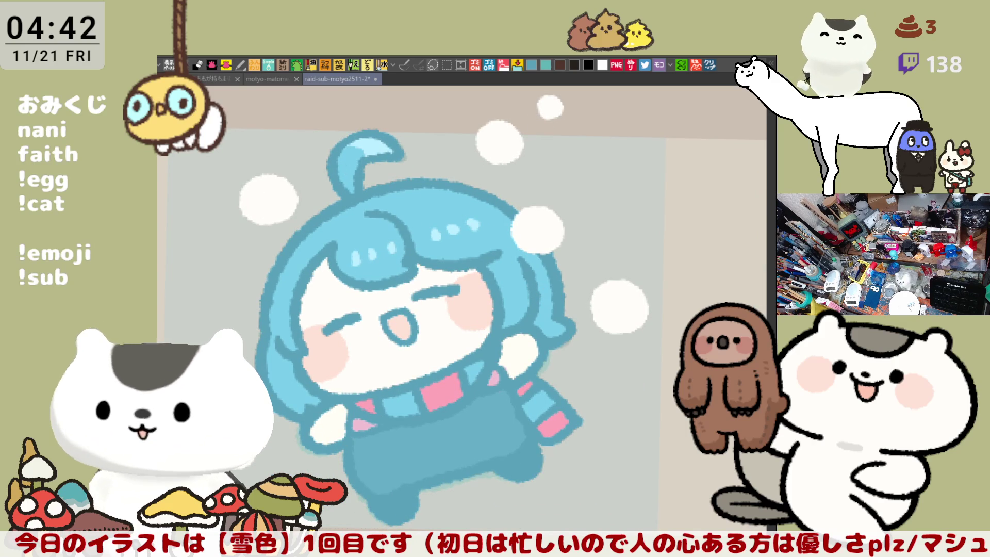
key(ctrl+s)
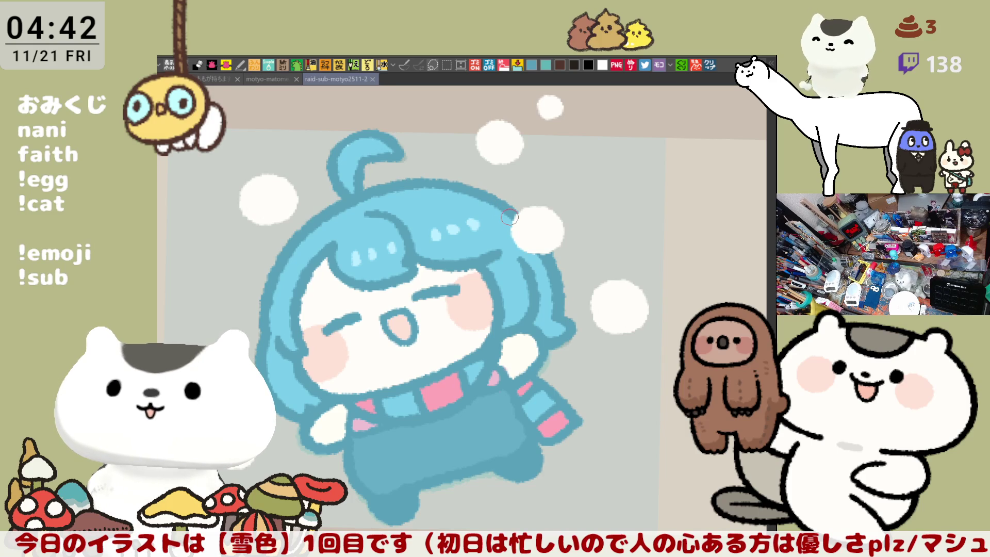
Zoom out and pan to the empty slot above the OKD lettering, levelling the canvas rotation
scroll(510, 217, down, 5)
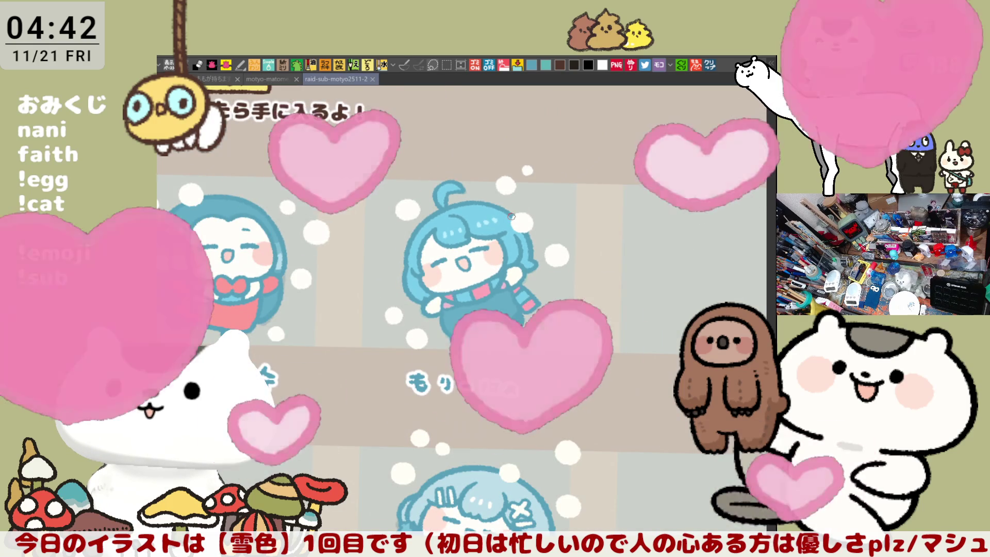
drag(510, 216, 444, 208)
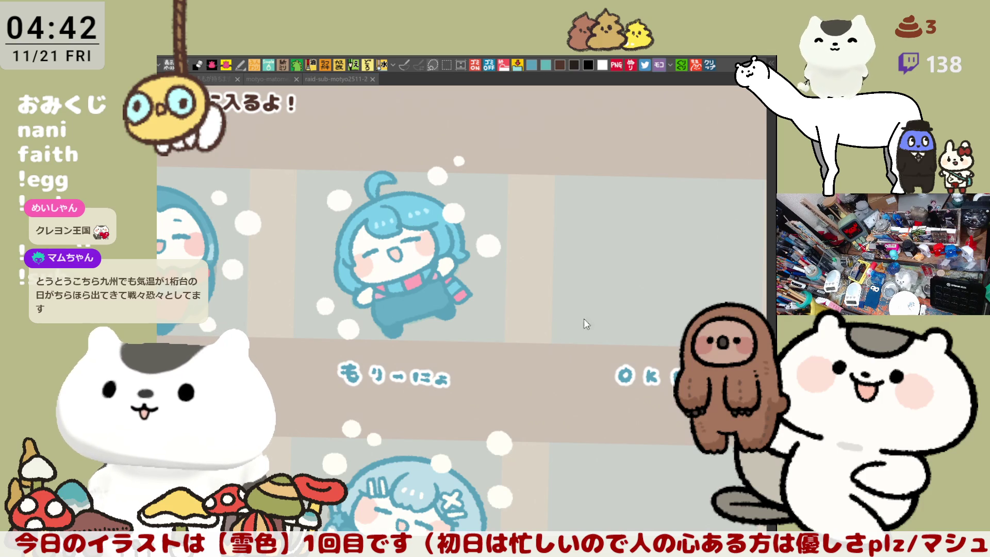
drag(599, 411, 461, 396)
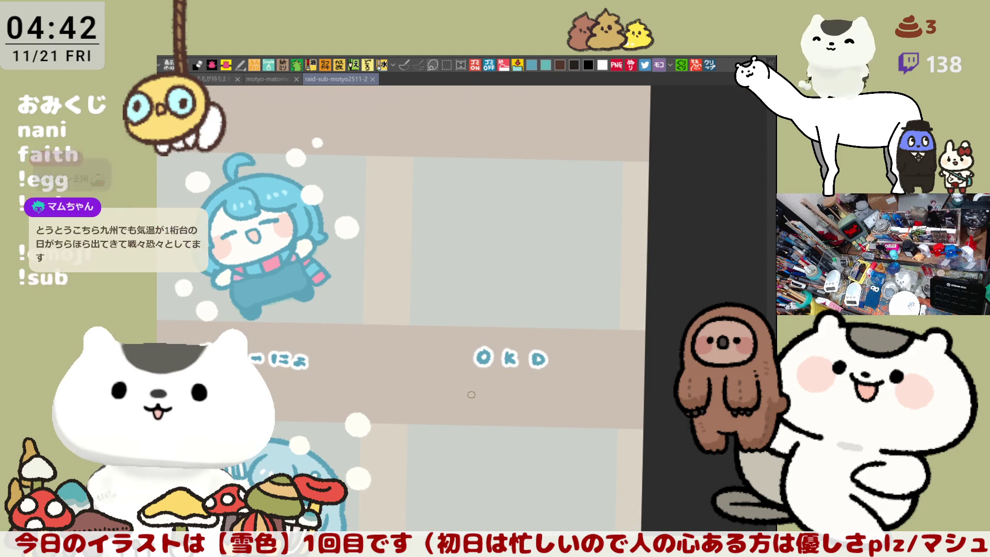
scroll(482, 340, up, 3)
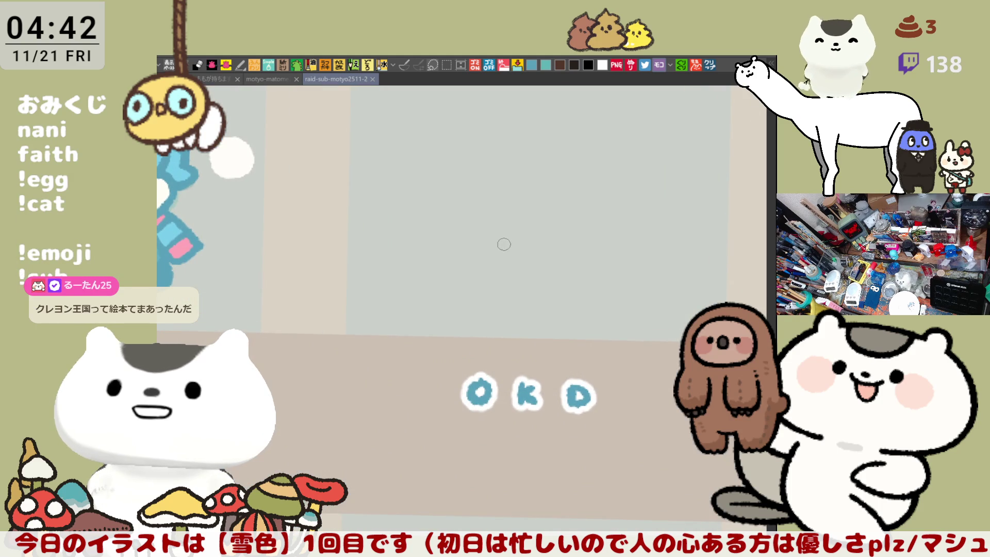
drag(645, 212, 645, 201)
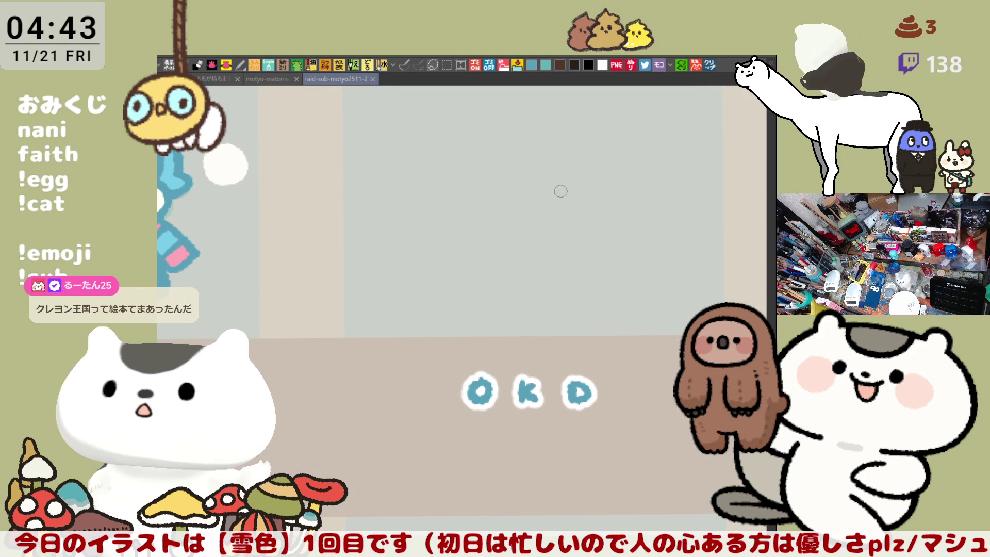
drag(560, 193, 560, 357)
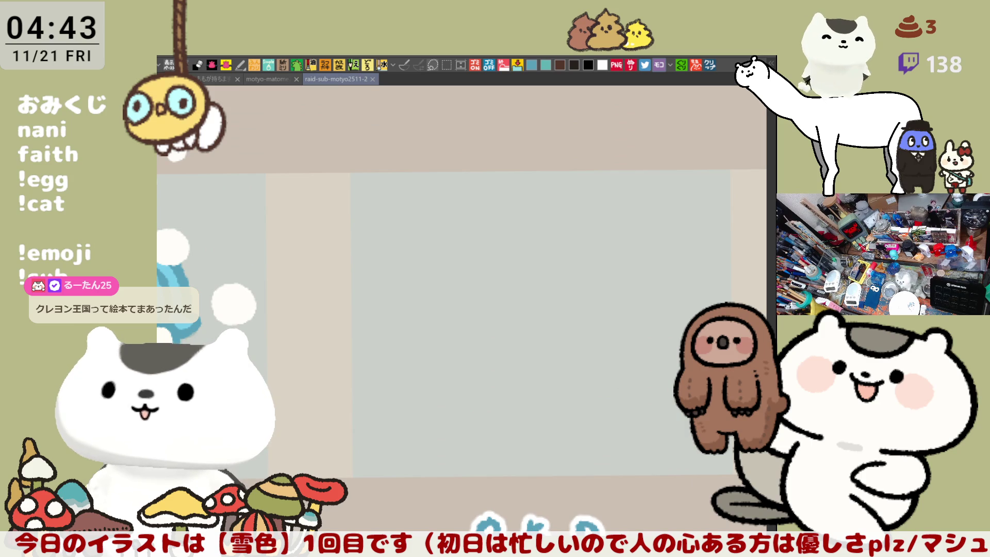
drag(602, 369, 502, 294)
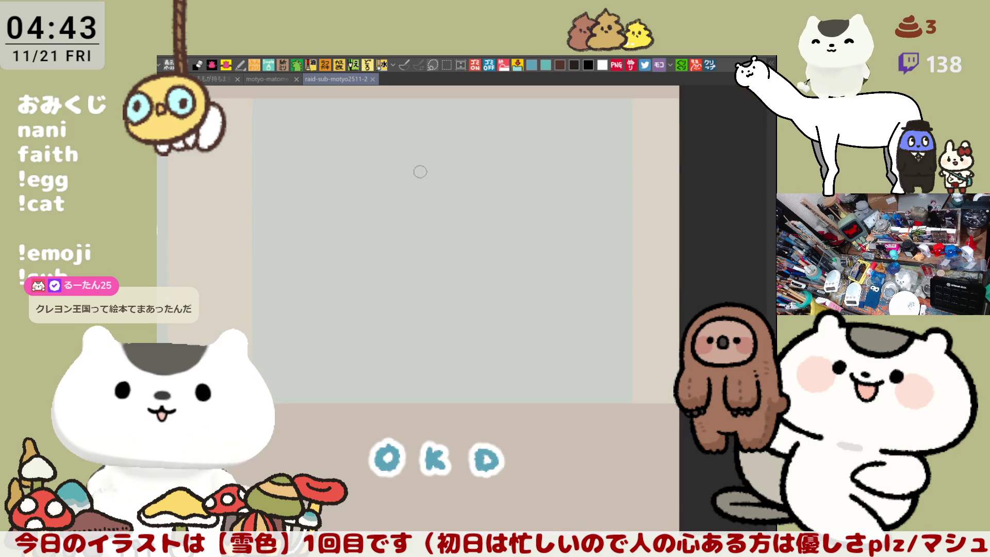
drag(441, 202, 469, 241)
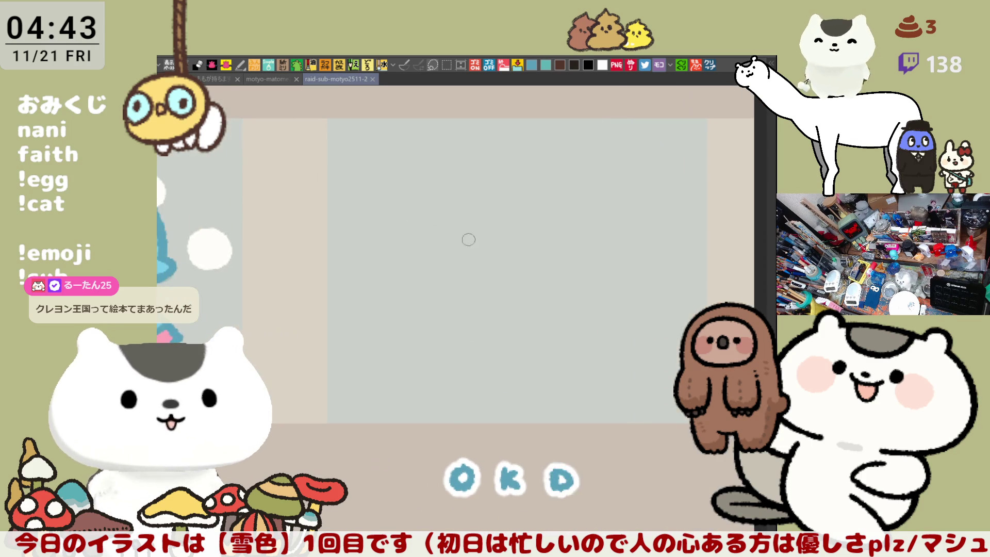
Try out C-shaped head curves in the empty slot, undoing each attempt
drag(464, 207, 482, 321)
key(ctrl+z)
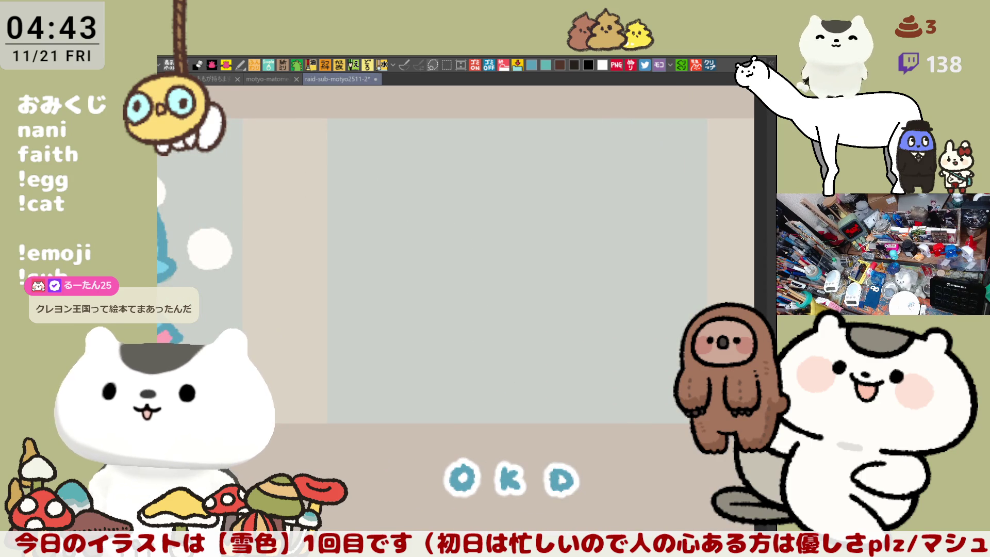
mouse_move(455, 194)
mouse_down()
mouse_move(409, 265)
mouse_move(483, 319)
mouse_up()
key(ctrl+z)
drag(455, 194, 483, 320)
key(ctrl+z)
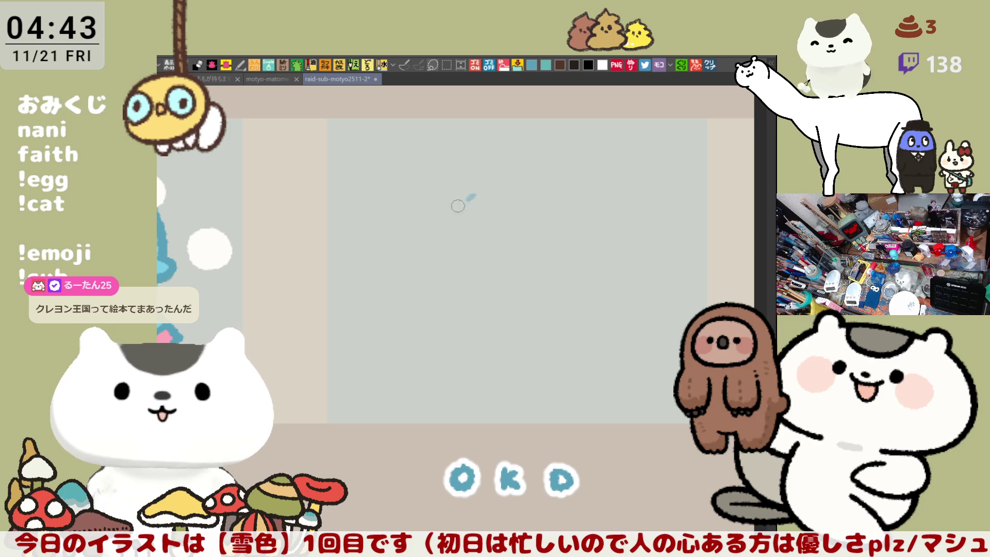
Sketch the C-shaped head curve in the OKD slot repeatedly, undoing unsatisfying attempts
drag(474, 195, 483, 305)
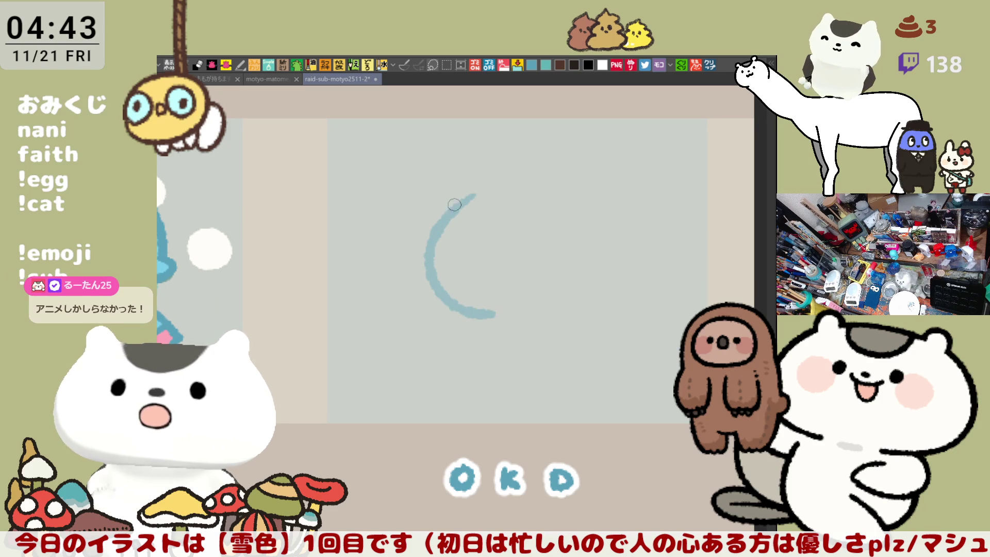
key(ctrl+z)
mouse_move(469, 208)
mouse_down()
mouse_move(438, 280)
mouse_move(510, 322)
mouse_move(455, 220)
mouse_move(498, 324)
mouse_up()
key(ctrl+z)
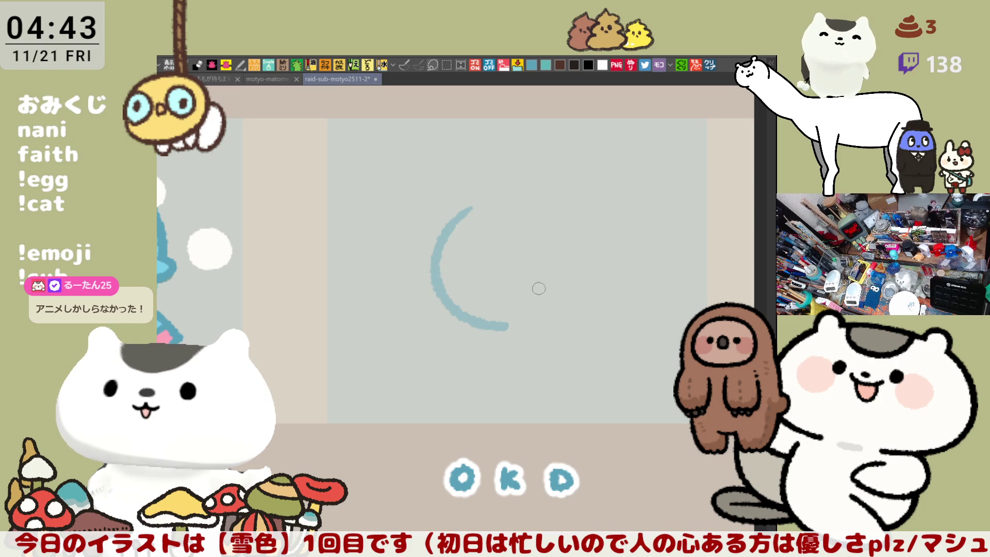
key(ctrl+z)
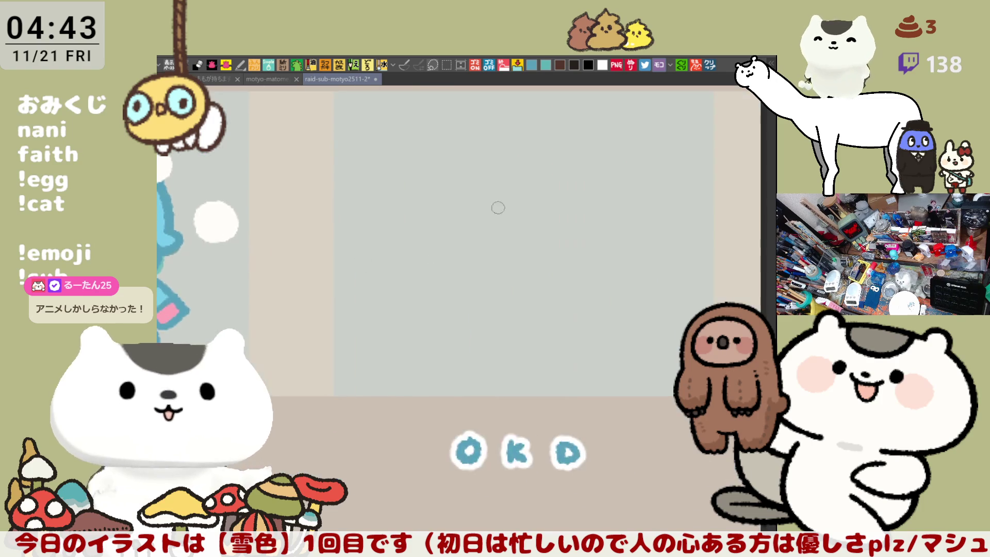
mouse_move(472, 192)
mouse_down()
mouse_move(463, 198)
mouse_move(456, 291)
mouse_up()
key(ctrl+z)
mouse_move(476, 204)
mouse_down()
mouse_move(466, 313)
mouse_move(547, 320)
mouse_up()
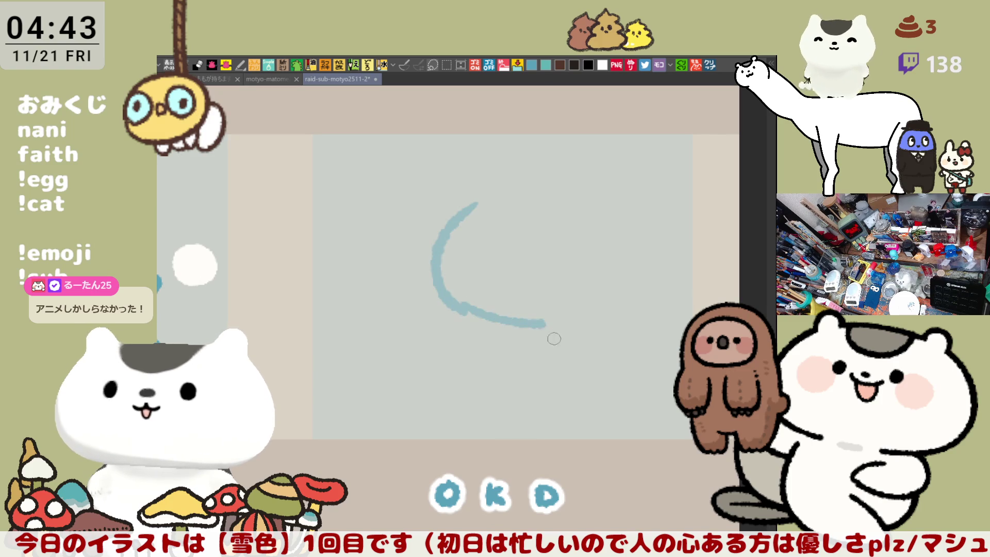
key(ctrl+z)
Settle on a C-shaped head arc with its bottom extended to the right
mouse_move(437, 262)
mouse_down()
mouse_move(499, 311)
mouse_move(586, 321)
mouse_up()
key(ctrl+z)
drag(521, 316, 577, 317)
key(ctrl+z)
key(ctrl+z)
mouse_move(478, 203)
mouse_down()
mouse_move(475, 298)
mouse_move(487, 302)
mouse_up()
key(ctrl+z)
drag(456, 192, 453, 316)
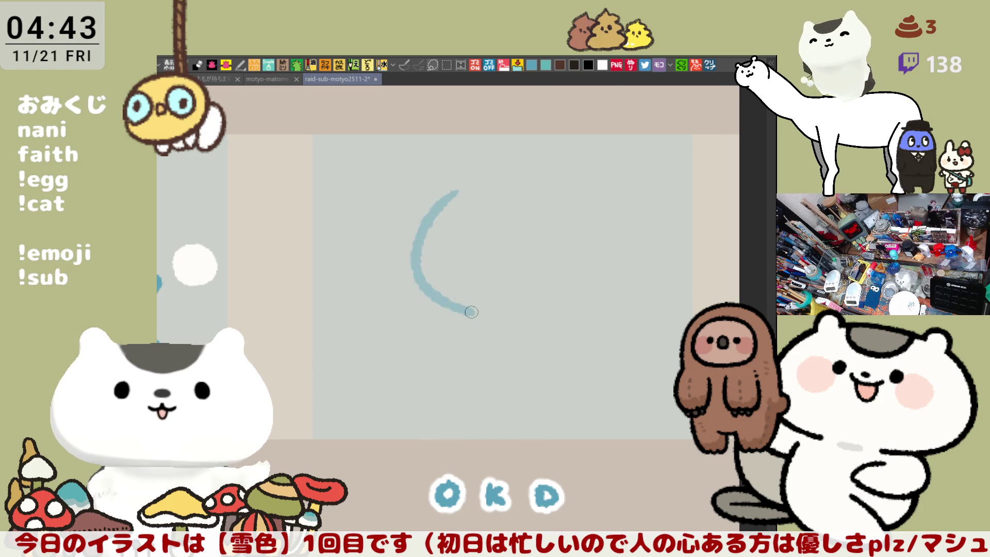
key(ctrl+z)
drag(453, 196, 455, 308)
mouse_move(466, 294)
mouse_down()
mouse_move(472, 309)
mouse_move(528, 317)
mouse_up()
drag(358, 337, 535, 380)
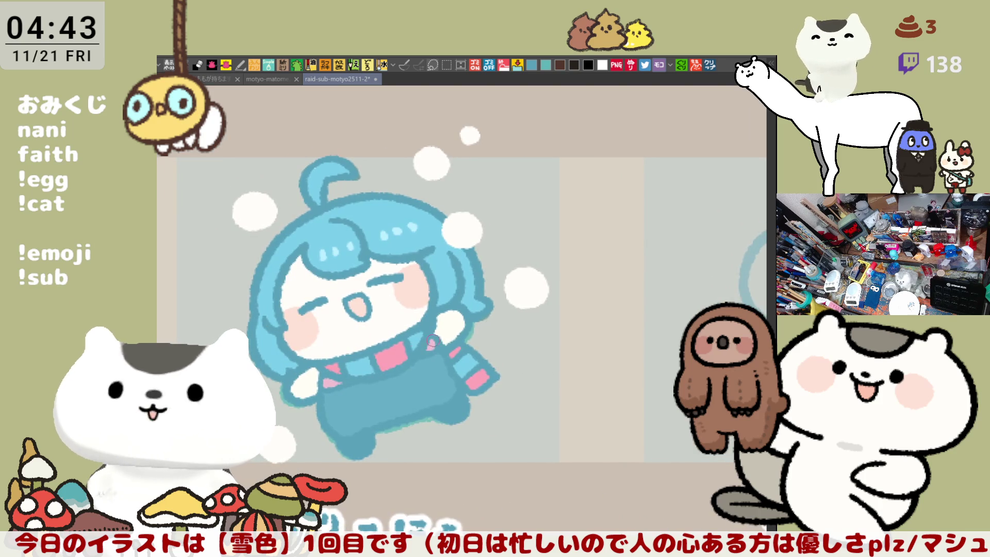
Extend the head curve's bottom rightward and trial a stroke atop the arc
scroll(539, 373, down, 10)
scroll(542, 369, down, 3)
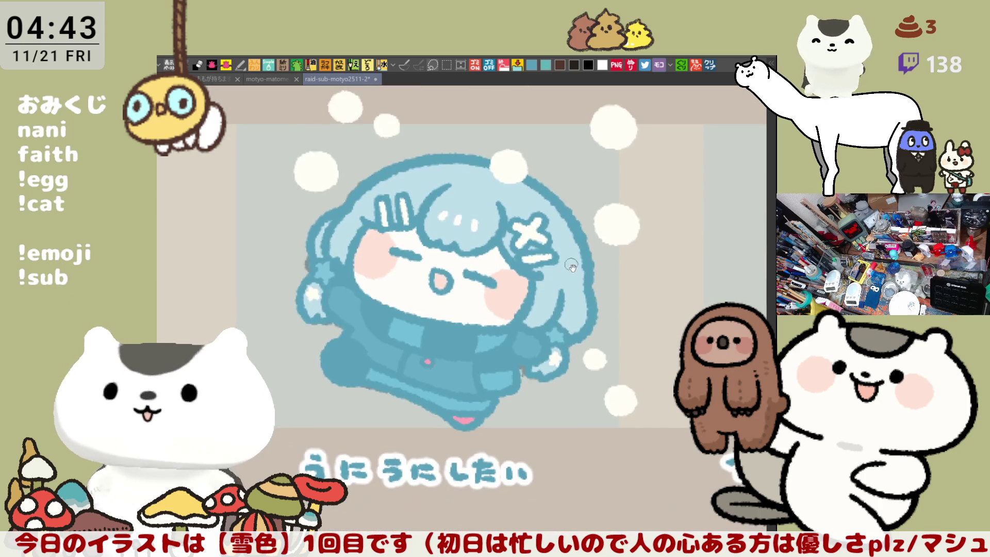
scroll(591, 230, down, 10)
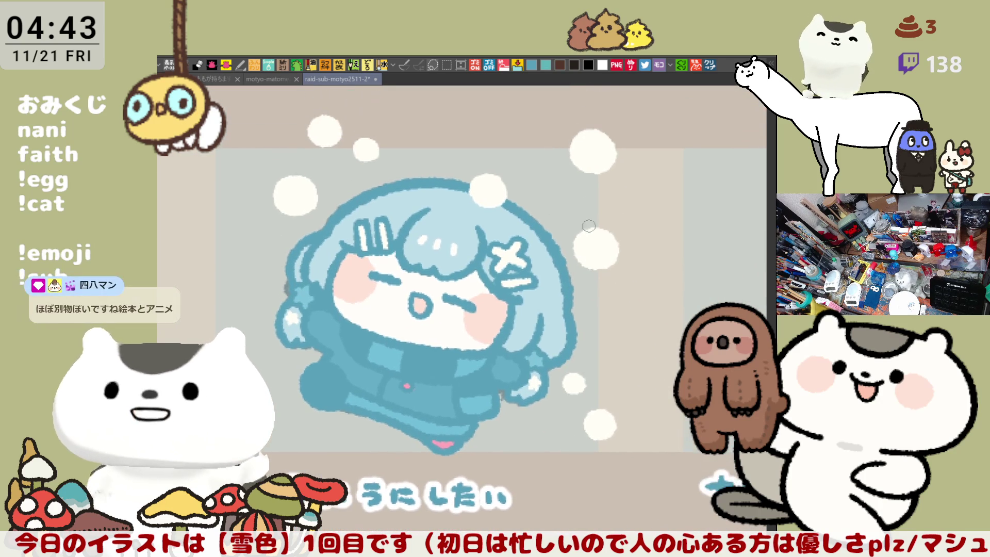
scroll(557, 360, right, 5)
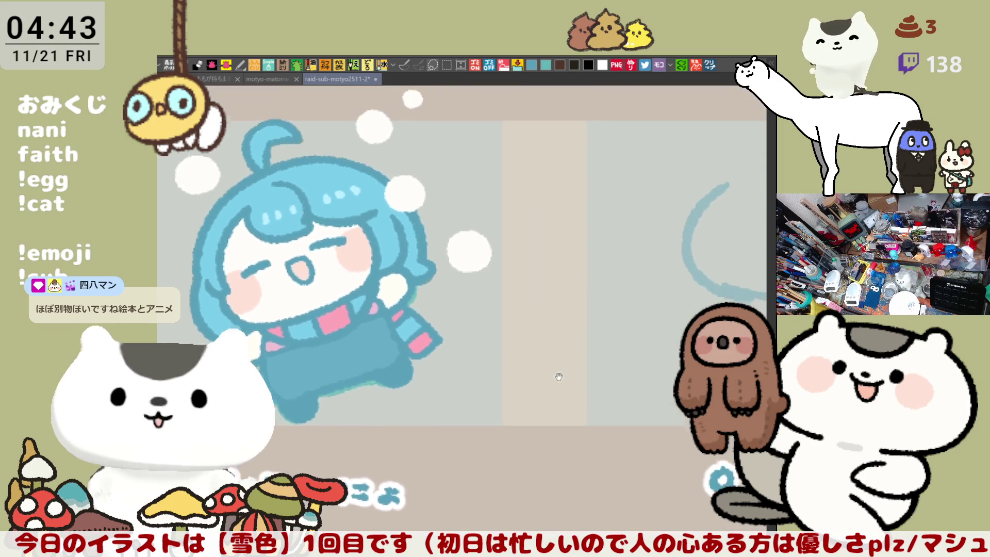
scroll(596, 288, right, 3)
scroll(590, 255, up, 1)
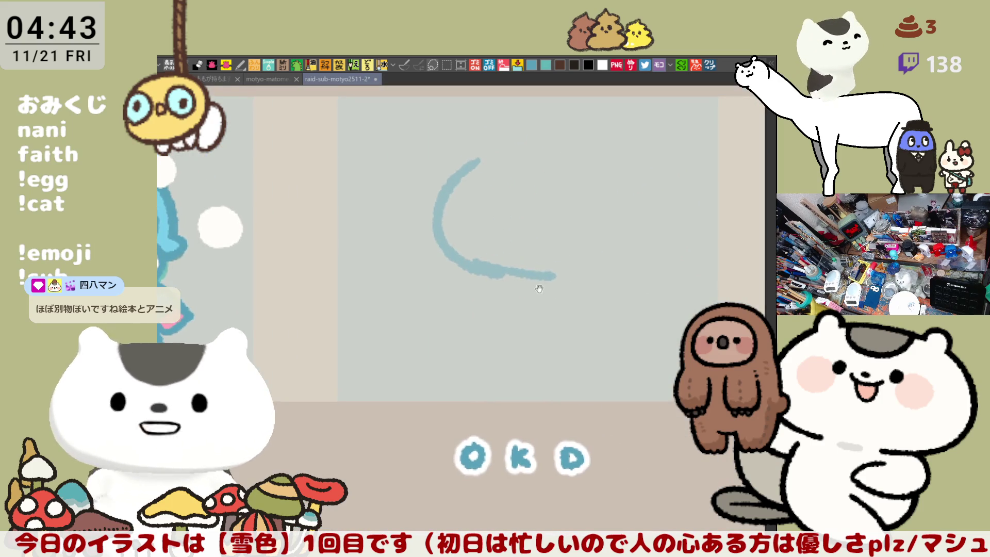
drag(546, 276, 592, 277)
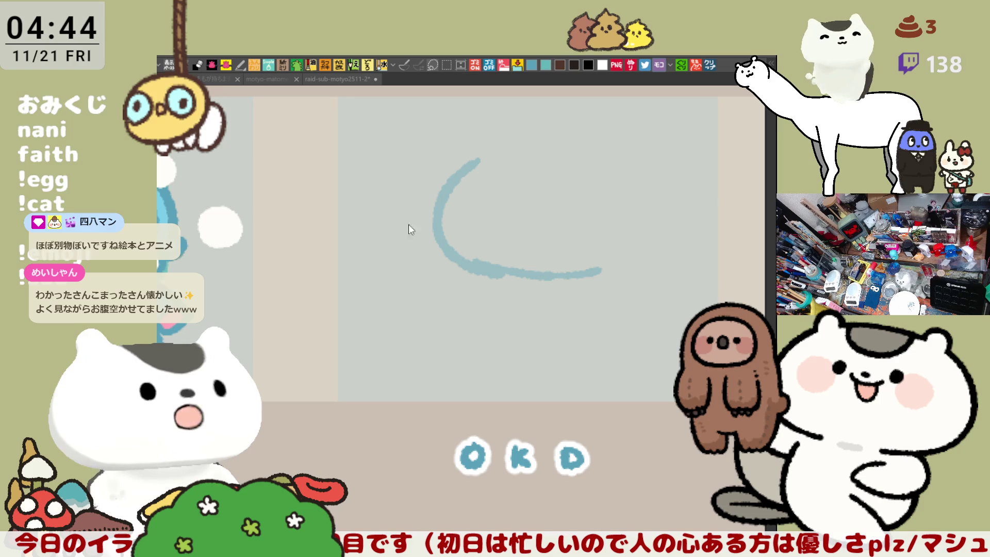
drag(507, 205, 552, 241)
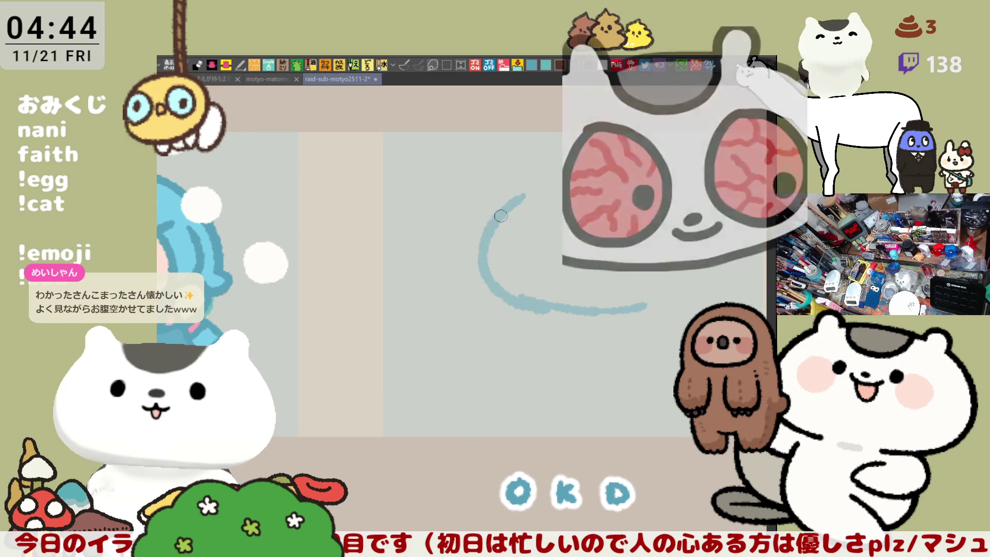
mouse_move(487, 208)
mouse_down()
mouse_move(532, 227)
mouse_move(561, 223)
mouse_move(570, 208)
mouse_up()
key(ctrl+z)
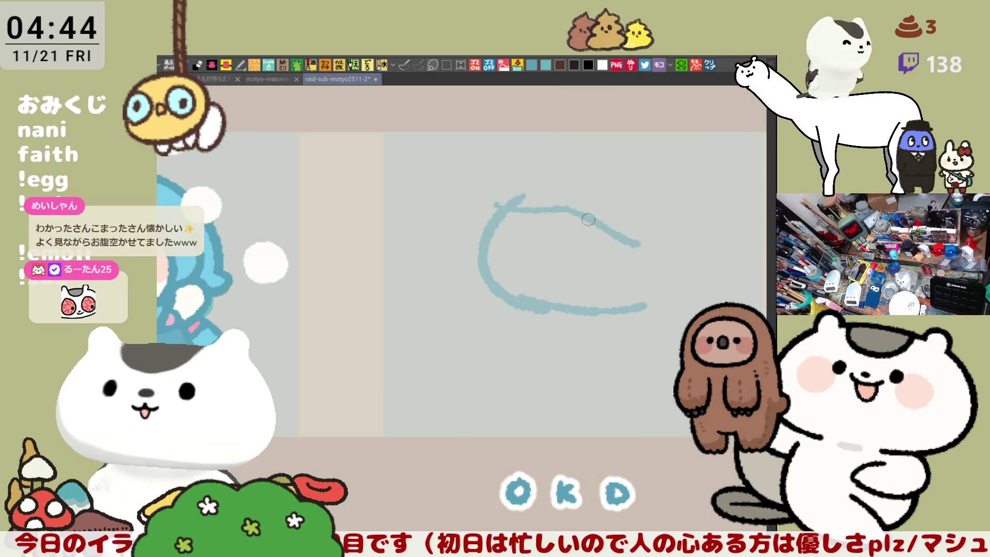
key(ctrl+z)
Draw the hat brim curving down-right and the hat's top-right edge
mouse_move(492, 210)
mouse_down()
mouse_move(593, 223)
mouse_move(654, 249)
mouse_up()
drag(491, 207, 587, 193)
key(ctrl+z)
drag(496, 209, 519, 188)
key(ctrl+z)
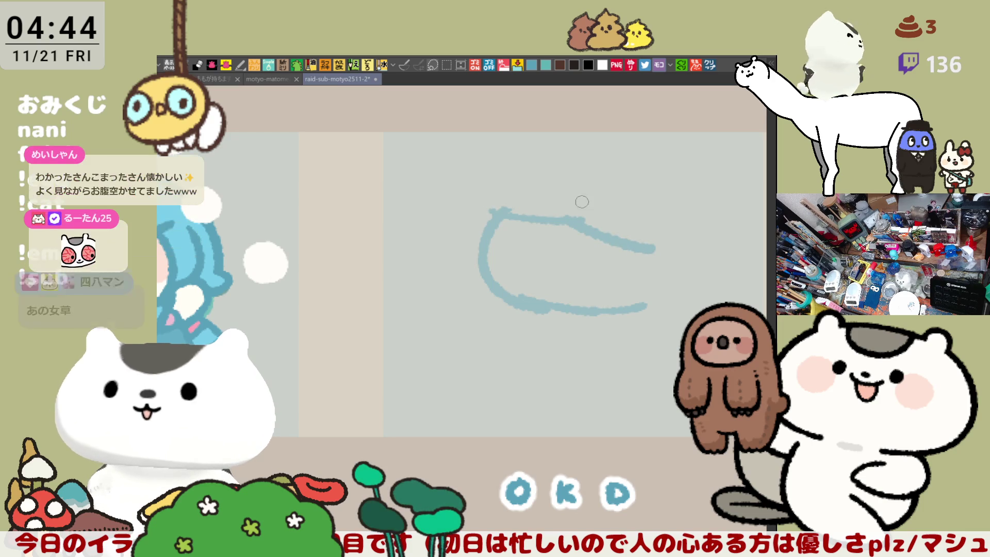
mouse_move(494, 211)
mouse_down()
mouse_move(536, 187)
mouse_move(484, 199)
mouse_move(593, 187)
mouse_move(662, 234)
mouse_up()
key(ctrl+z)
key(ctrl+z)
key(ctrl+z)
key(ctrl+z)
drag(597, 189, 665, 228)
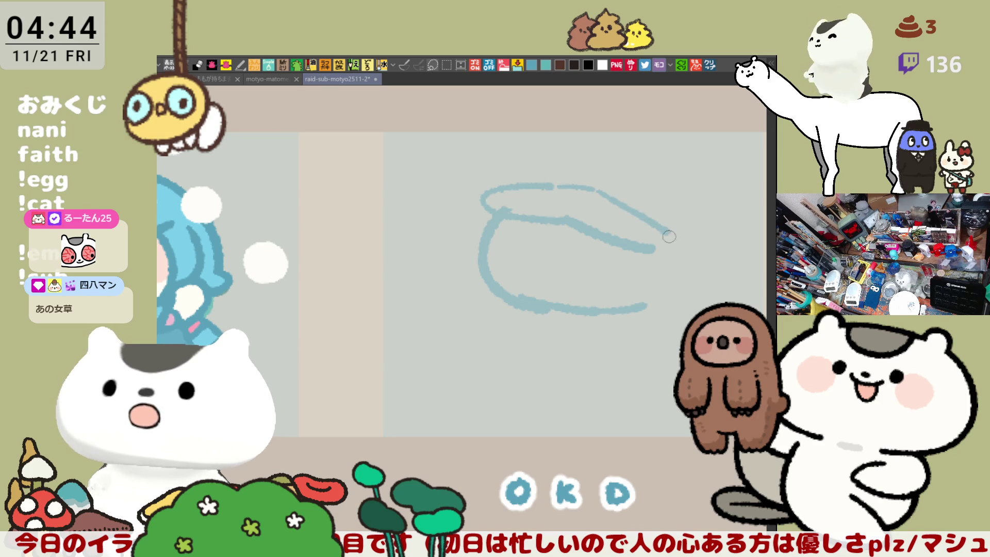
key(ctrl+z)
mouse_move(596, 189)
mouse_down()
mouse_move(660, 232)
mouse_move(655, 248)
mouse_up()
drag(693, 291, 640, 278)
mouse_move(606, 203)
mouse_down()
mouse_move(562, 195)
mouse_move(598, 208)
mouse_move(562, 203)
mouse_move(593, 183)
mouse_move(594, 199)
mouse_up()
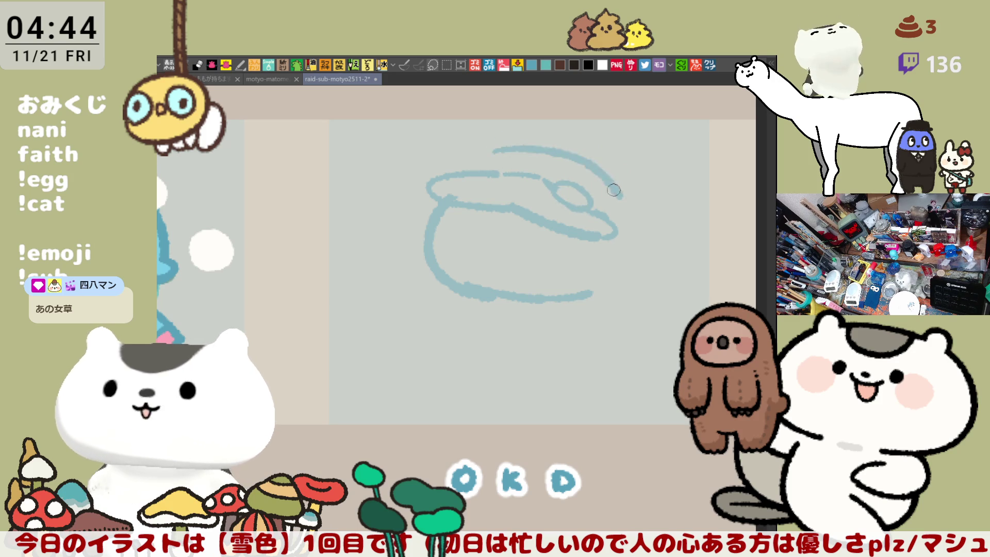
Draw the arcing top of the hat, trimming its left tail
mouse_move(495, 149)
mouse_down()
mouse_move(630, 195)
mouse_move(635, 206)
mouse_up()
key(ctrl+z)
mouse_move(494, 150)
mouse_down()
mouse_move(574, 152)
mouse_move(642, 201)
mouse_up()
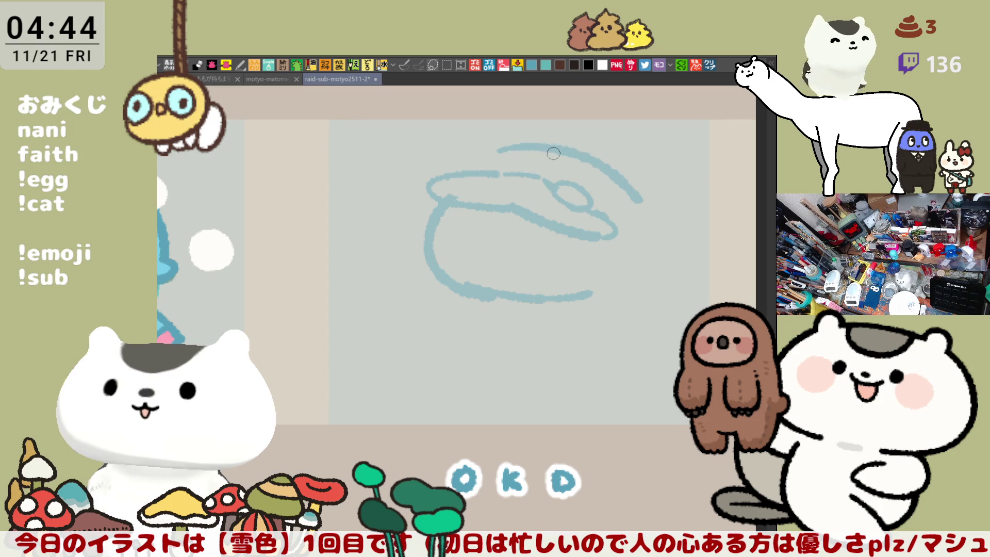
key(ctrl+z)
mouse_move(499, 143)
mouse_down()
mouse_move(601, 155)
mouse_move(649, 204)
mouse_move(534, 141)
mouse_move(644, 206)
mouse_up()
key(ctrl+z)
key(ctrl+z)
mouse_move(505, 152)
mouse_down()
mouse_move(630, 206)
mouse_move(485, 155)
mouse_move(620, 200)
mouse_up()
key(ctrl+z)
key(ctrl+z)
mouse_move(490, 154)
mouse_down()
mouse_move(512, 151)
mouse_move(628, 193)
mouse_up()
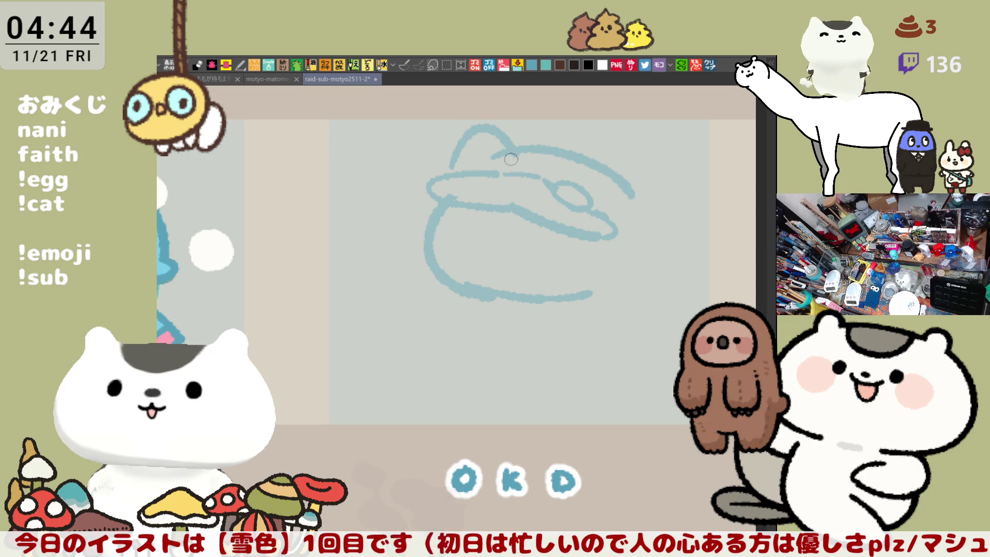
mouse_move(490, 154)
mouse_down()
mouse_move(503, 163)
mouse_move(505, 152)
mouse_up()
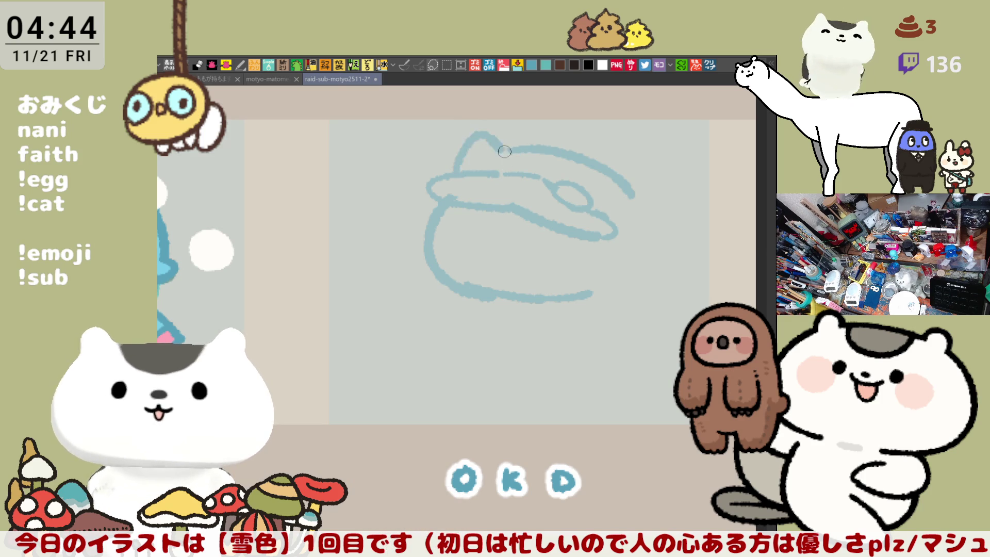
key(ctrl+z)
Add left and right cat ears to the hat and the head's right-side contour
drag(453, 175, 516, 151)
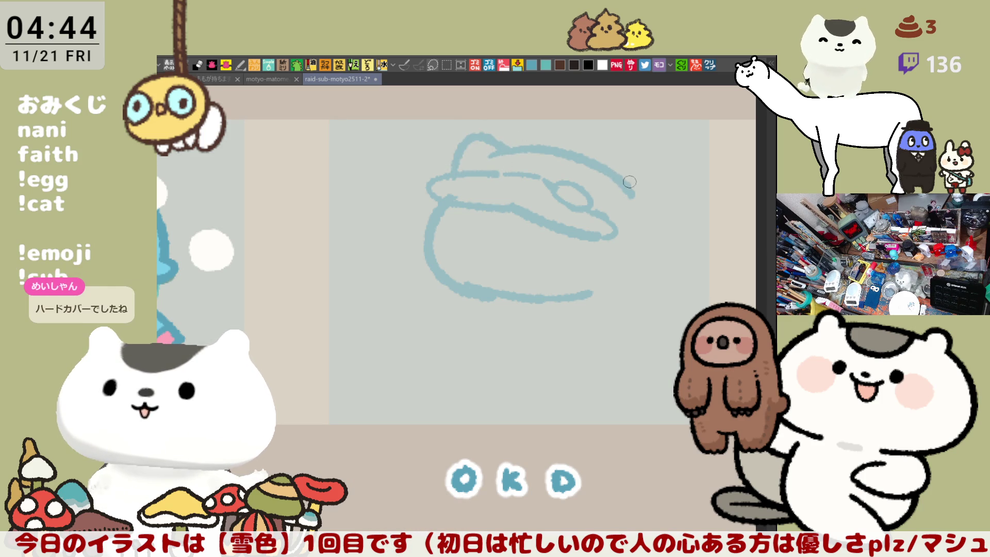
key(ctrl+z)
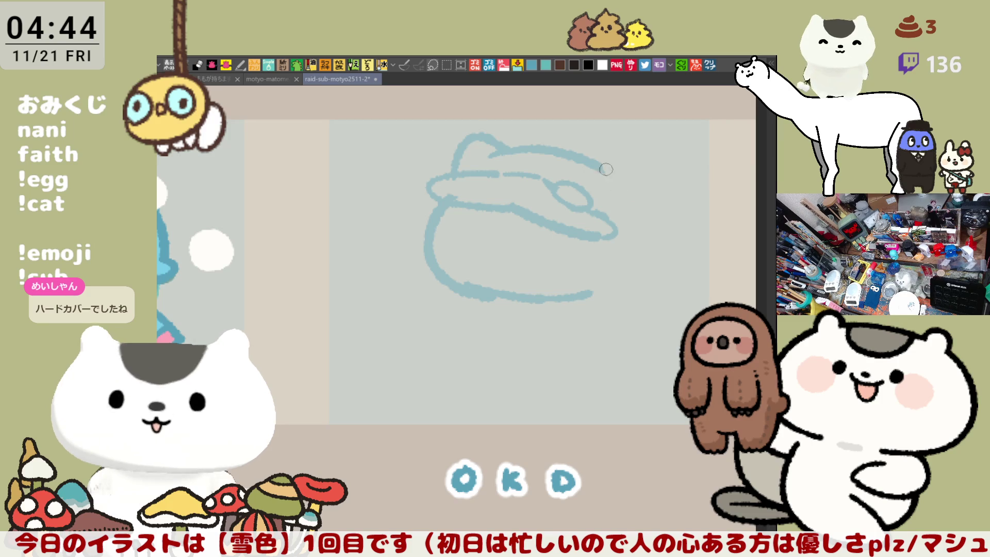
mouse_move(599, 167)
mouse_down()
mouse_move(636, 162)
mouse_move(643, 204)
mouse_up()
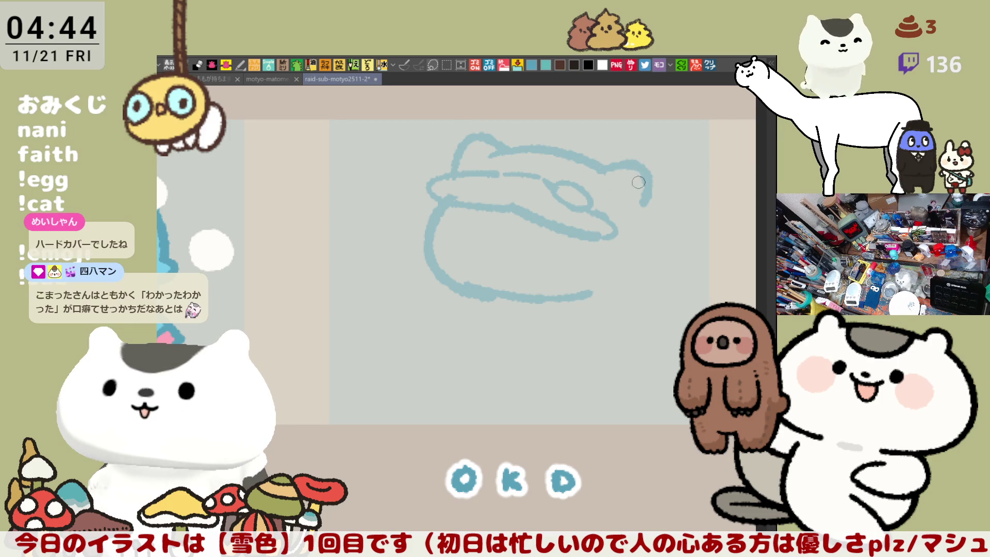
key(ctrl+z)
mouse_move(590, 173)
mouse_down()
mouse_move(646, 178)
mouse_move(637, 201)
mouse_up()
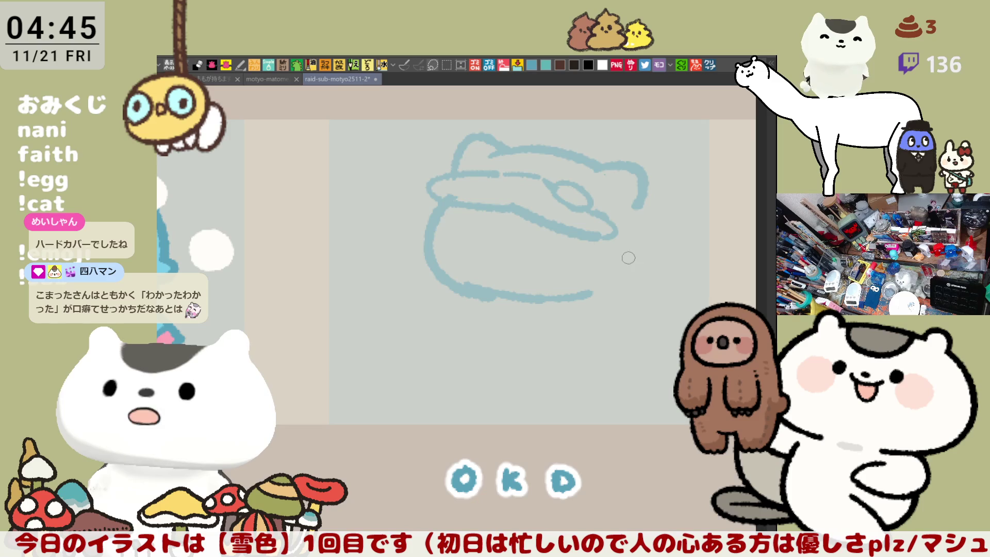
drag(617, 233, 635, 246)
drag(638, 206, 635, 249)
drag(640, 211, 635, 240)
mouse_move(548, 187)
mouse_down()
mouse_move(531, 172)
mouse_move(533, 180)
mouse_up()
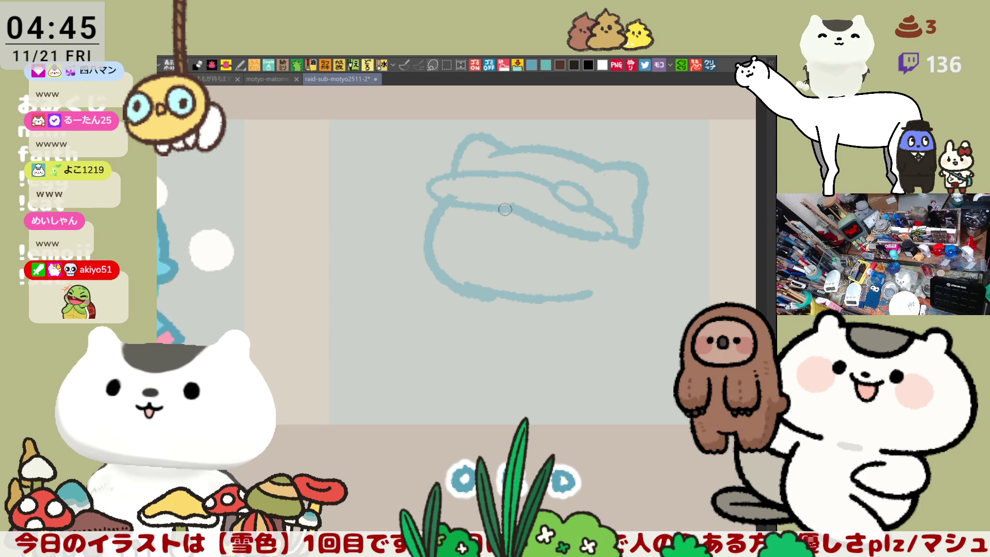
Sketch the fringe under the brim, a closed eye, a small mouth and side hair
mouse_move(504, 211)
mouse_down()
mouse_move(539, 237)
mouse_move(591, 249)
mouse_move(586, 305)
mouse_up()
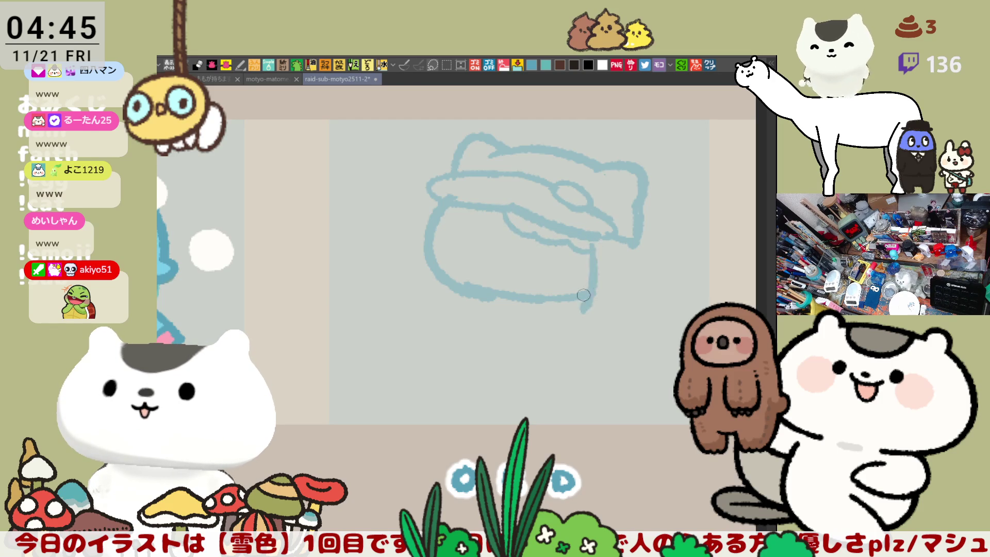
drag(616, 263, 583, 311)
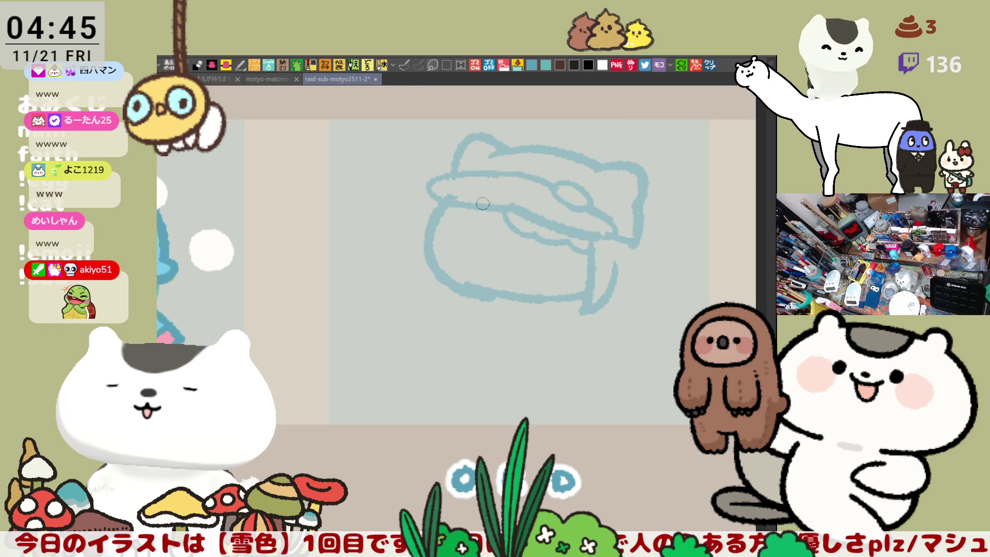
drag(464, 236, 566, 256)
key(ctrl+z)
drag(536, 247, 567, 256)
drag(554, 293, 548, 237)
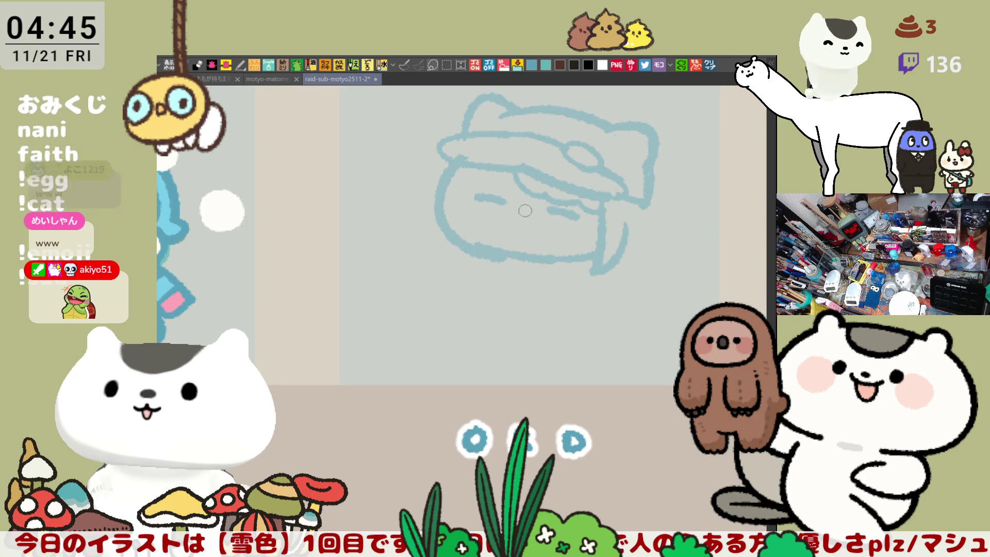
mouse_move(522, 207)
mouse_down()
mouse_move(526, 242)
mouse_move(566, 253)
mouse_up()
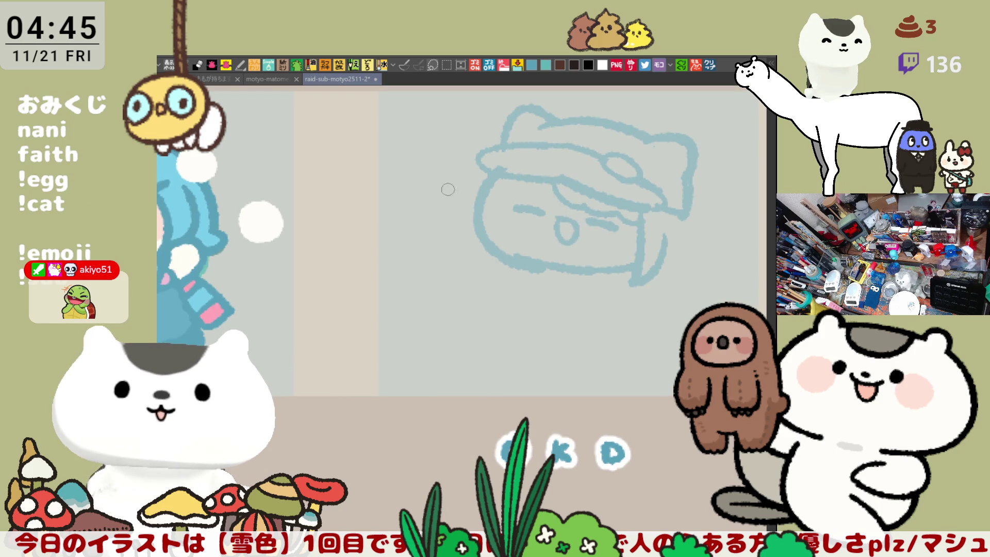
mouse_move(478, 163)
mouse_down()
mouse_move(481, 189)
mouse_move(471, 187)
mouse_up()
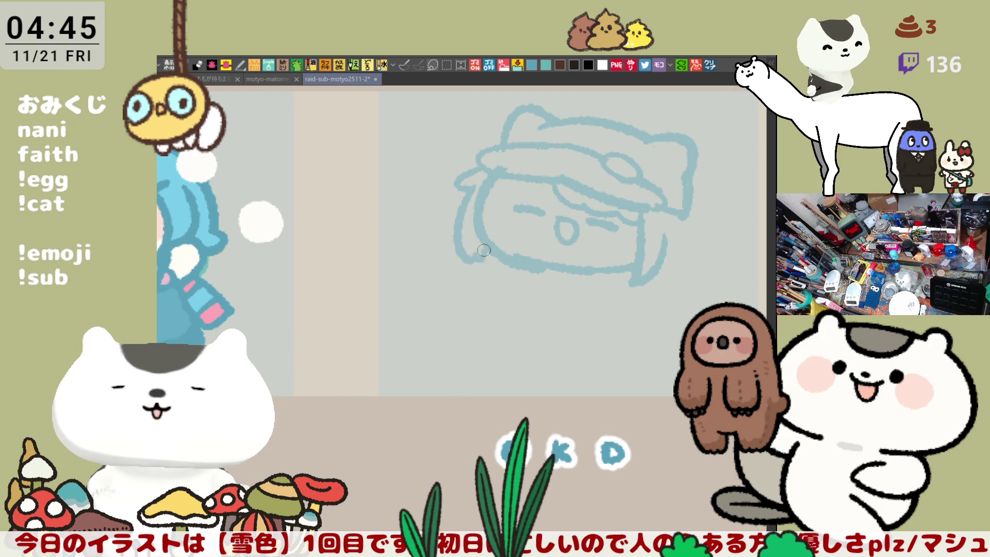
Retry a vertical hair strand down the right side of the head
mouse_move(631, 271)
mouse_down()
mouse_move(566, 252)
mouse_move(580, 278)
mouse_up()
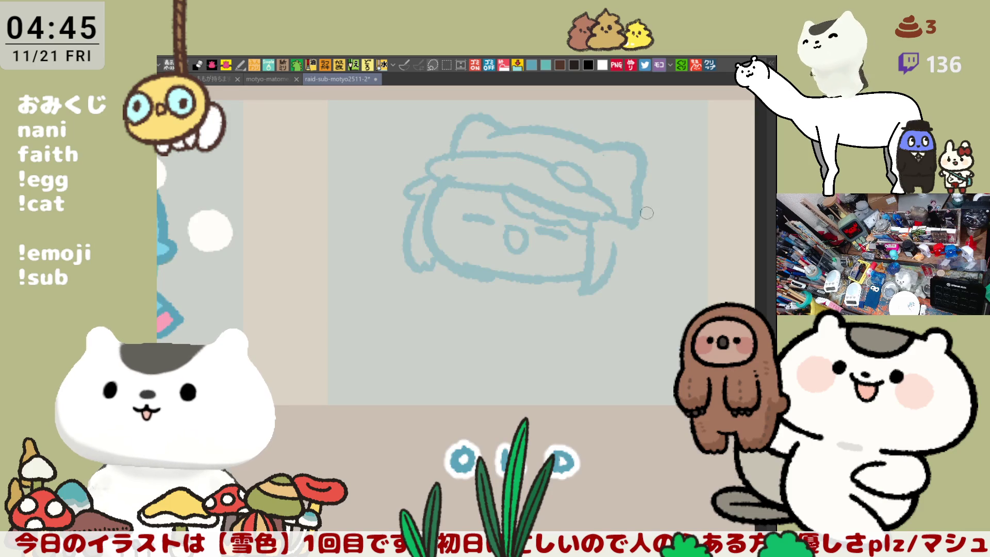
drag(643, 227, 637, 273)
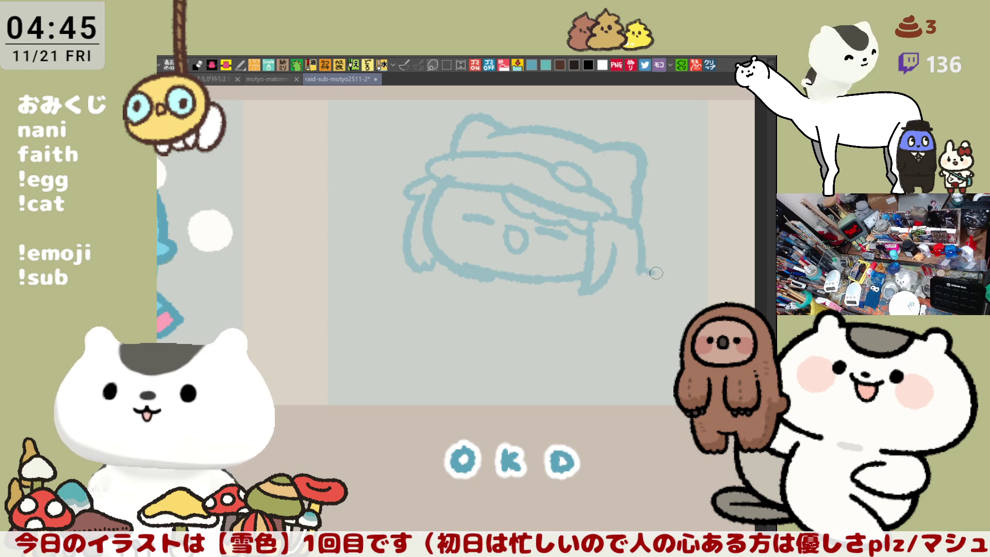
key(ctrl+z)
drag(643, 214, 637, 256)
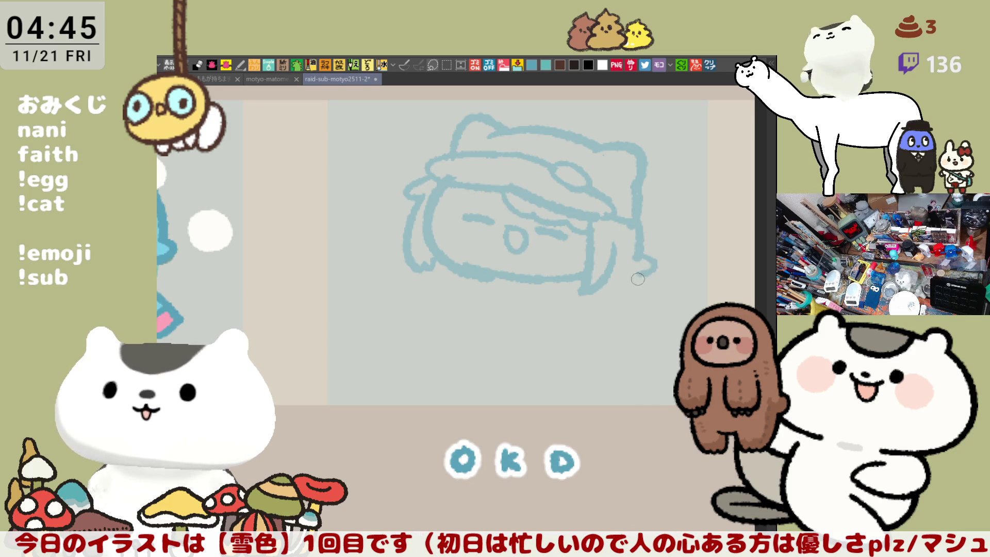
key(ctrl+z)
mouse_move(643, 214)
mouse_down()
mouse_move(634, 254)
mouse_move(650, 262)
mouse_move(633, 269)
mouse_move(630, 296)
mouse_move(660, 291)
mouse_move(662, 302)
mouse_move(638, 312)
mouse_up()
key(ctrl+z)
key(ctrl+z)
Try hair strands and a curl at the lower right of the head, undoing them
mouse_move(598, 297)
mouse_down()
mouse_move(622, 316)
mouse_move(645, 310)
mouse_up()
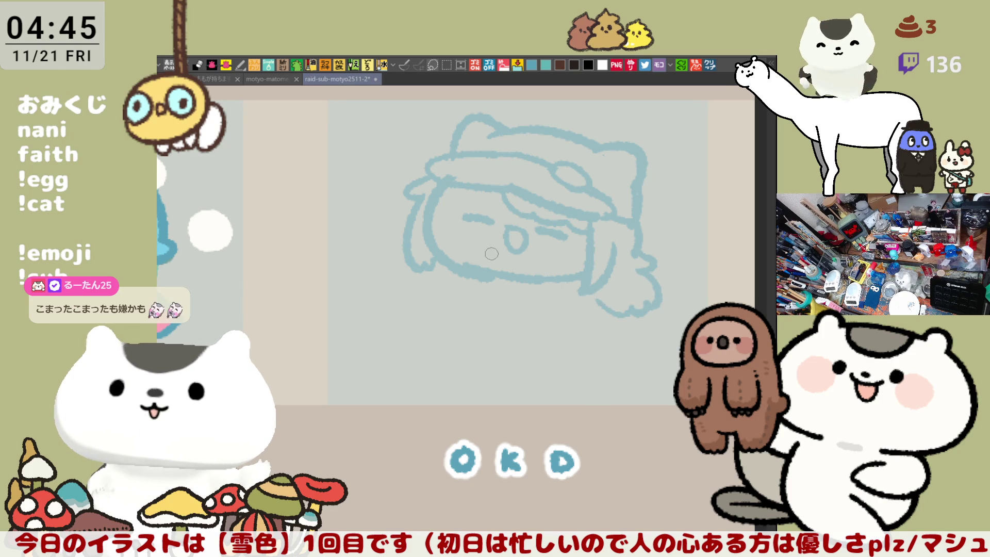
key(ctrl+z)
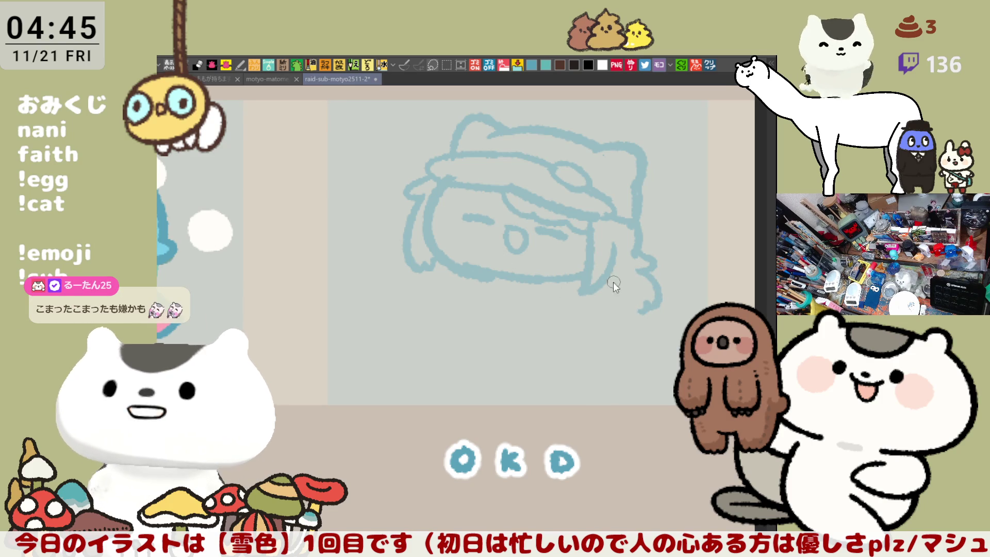
key(ctrl+z)
key(ctrl+z)
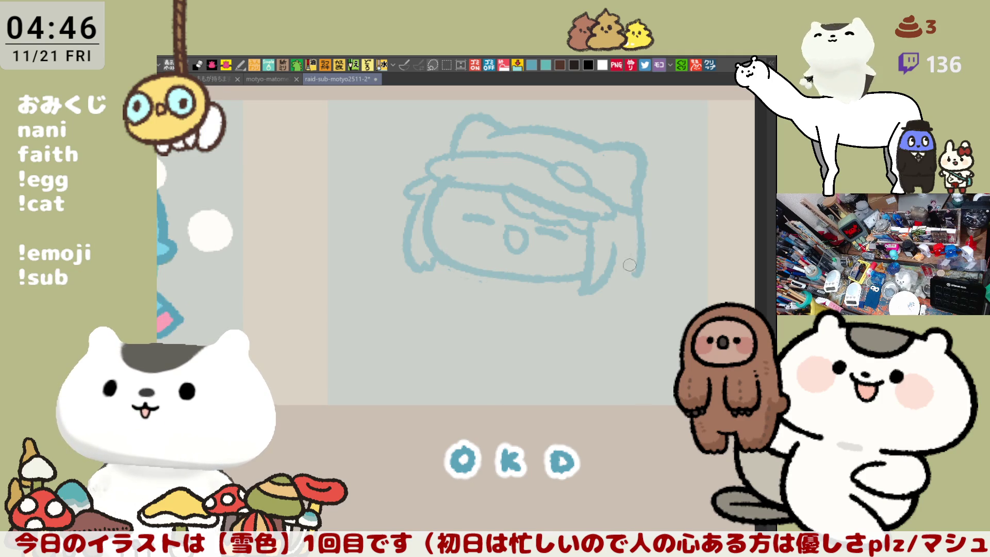
drag(638, 208, 644, 259)
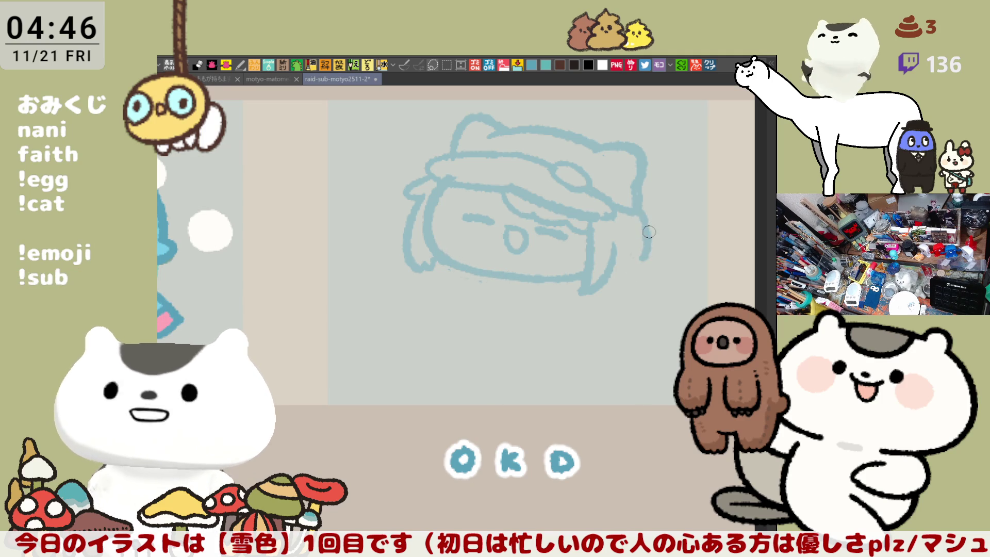
key(ctrl+z)
mouse_move(642, 209)
mouse_down()
mouse_move(636, 270)
mouse_move(661, 272)
mouse_move(650, 282)
mouse_up()
key(ctrl+z)
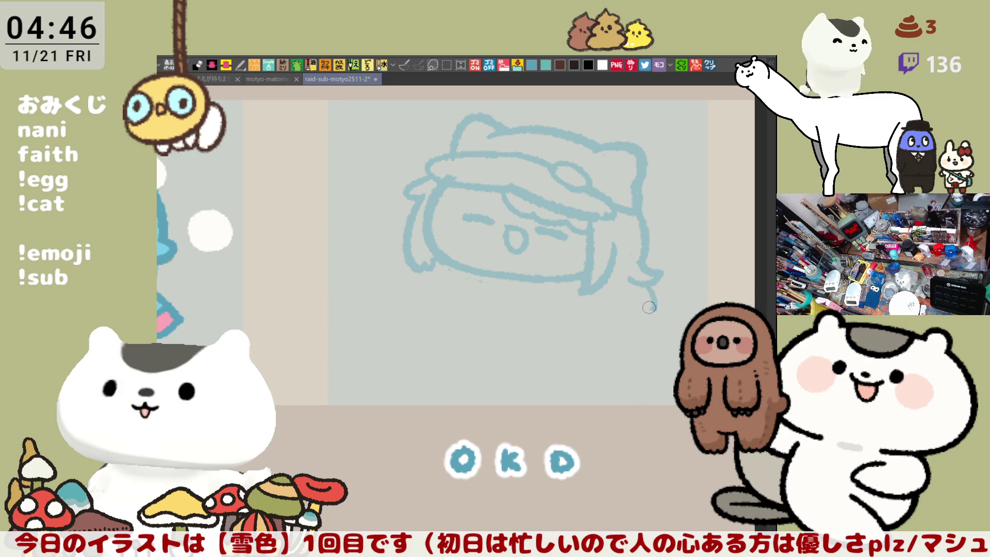
mouse_move(643, 285)
mouse_down()
mouse_move(660, 303)
mouse_move(622, 309)
mouse_up()
key(ctrl+z)
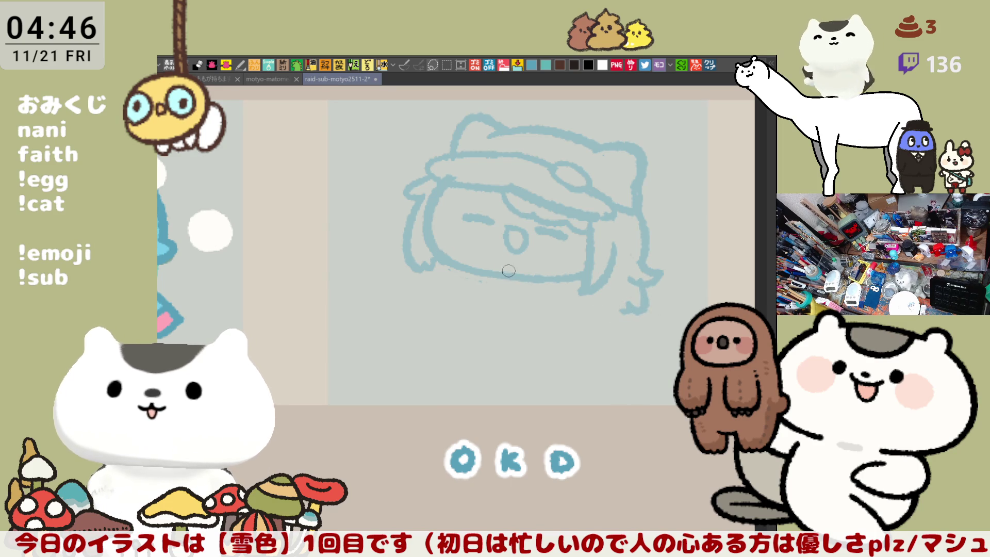
Draw a wide U-shaped curve under the face with vertical lines inside it
mouse_move(453, 272)
mouse_down()
mouse_move(508, 303)
mouse_move(548, 281)
mouse_up()
key(ctrl+z)
drag(458, 269, 563, 285)
mouse_move(483, 272)
mouse_down()
mouse_move(482, 304)
mouse_move(507, 307)
mouse_up()
drag(541, 276, 543, 293)
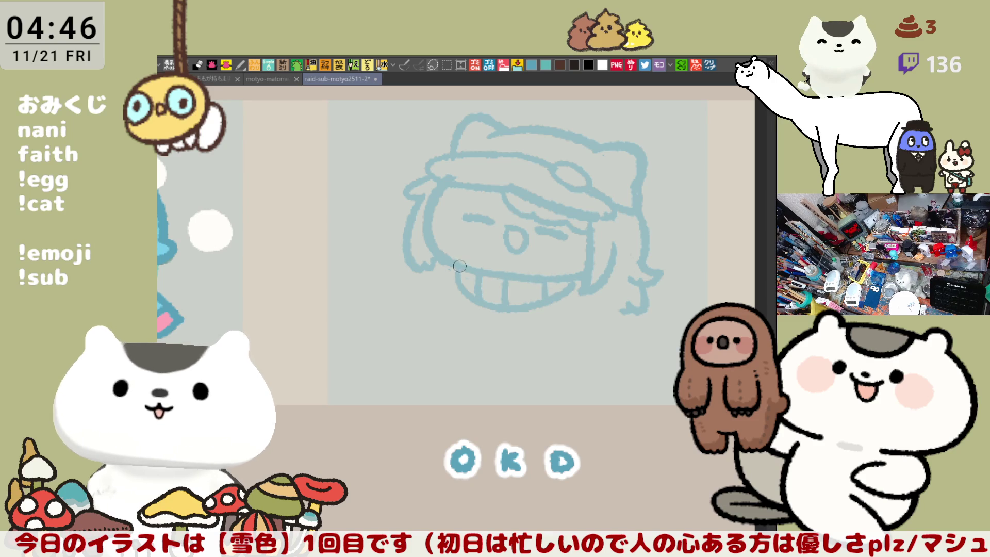
drag(428, 258, 428, 290)
key(ctrl+z)
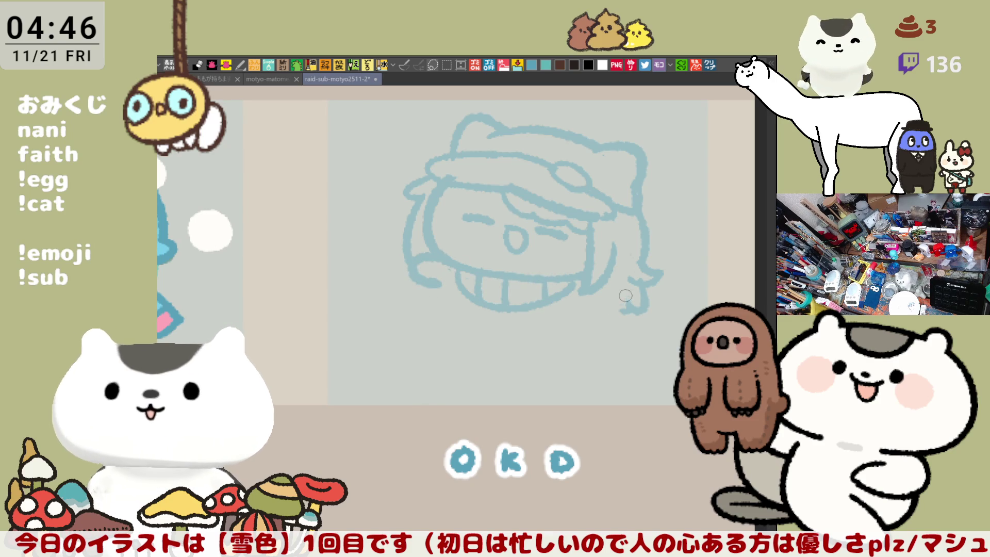
mouse_move(604, 281)
mouse_down()
mouse_move(621, 302)
mouse_move(586, 301)
mouse_up()
key(ctrl+z)
Sketch a leg curving down from the face's lower-left, redrawing it several times
drag(497, 307, 525, 299)
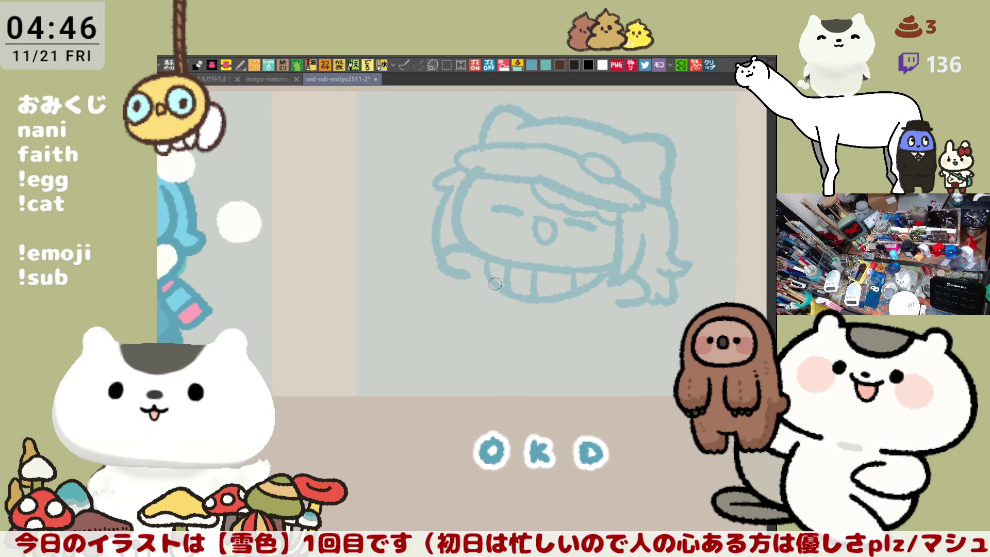
drag(478, 269, 502, 340)
key(ctrl+z)
mouse_move(469, 270)
mouse_down()
mouse_move(495, 335)
mouse_move(515, 337)
mouse_move(518, 307)
mouse_move(514, 337)
mouse_up()
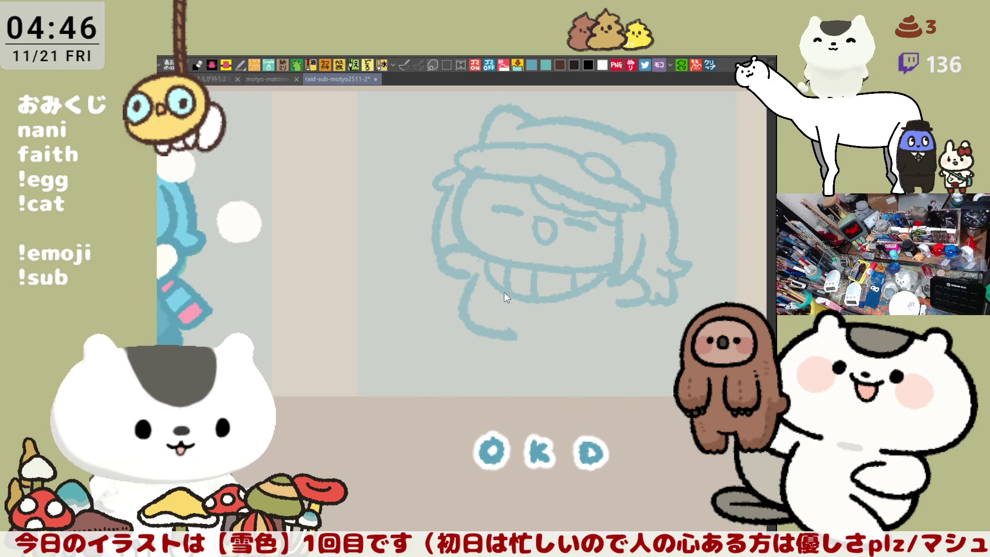
key(ctrl+z)
key(ctrl+z)
mouse_move(469, 267)
mouse_down()
mouse_move(495, 324)
mouse_move(515, 307)
mouse_up()
key(ctrl+z)
mouse_move(467, 268)
mouse_down()
mouse_move(517, 331)
mouse_move(588, 258)
mouse_move(604, 181)
mouse_move(589, 331)
mouse_up()
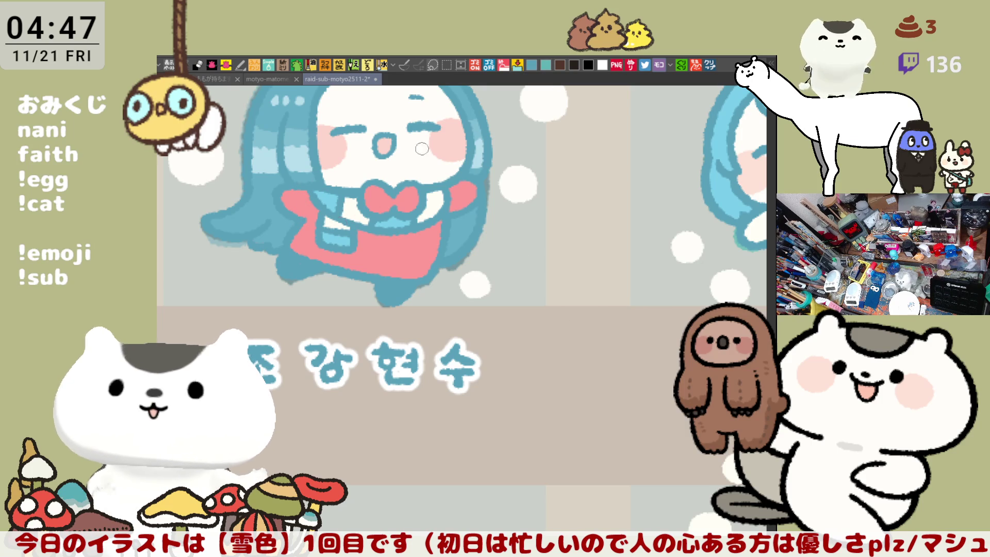
Revert the character's pink jacket body and sleeve back to teal
drag(347, 254, 439, 262)
key(ctrl+z)
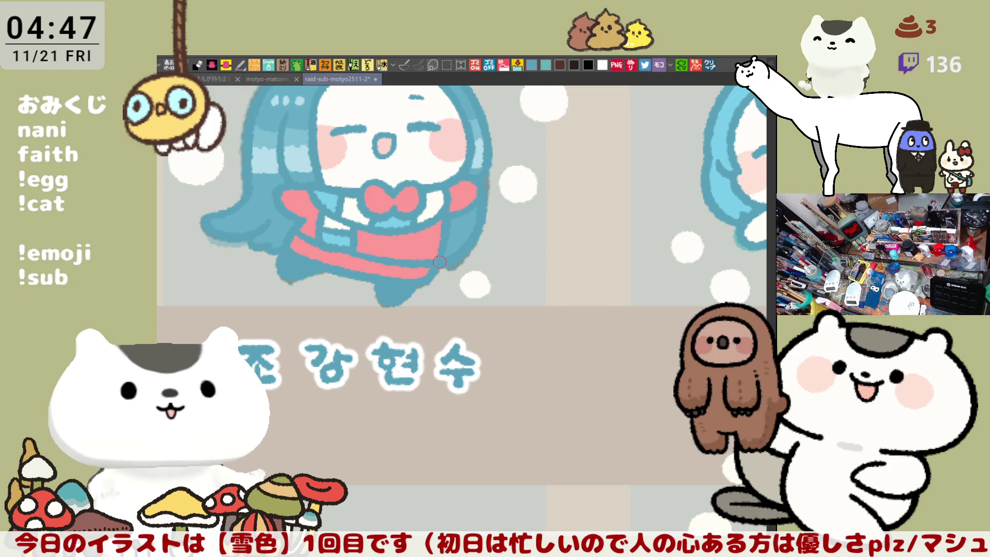
mouse_move(576, 252)
mouse_down()
mouse_move(634, 289)
mouse_move(634, 300)
mouse_move(696, 309)
mouse_move(395, 318)
mouse_move(465, 317)
mouse_up()
mouse_move(587, 335)
mouse_down()
mouse_move(441, 343)
mouse_move(363, 392)
mouse_up()
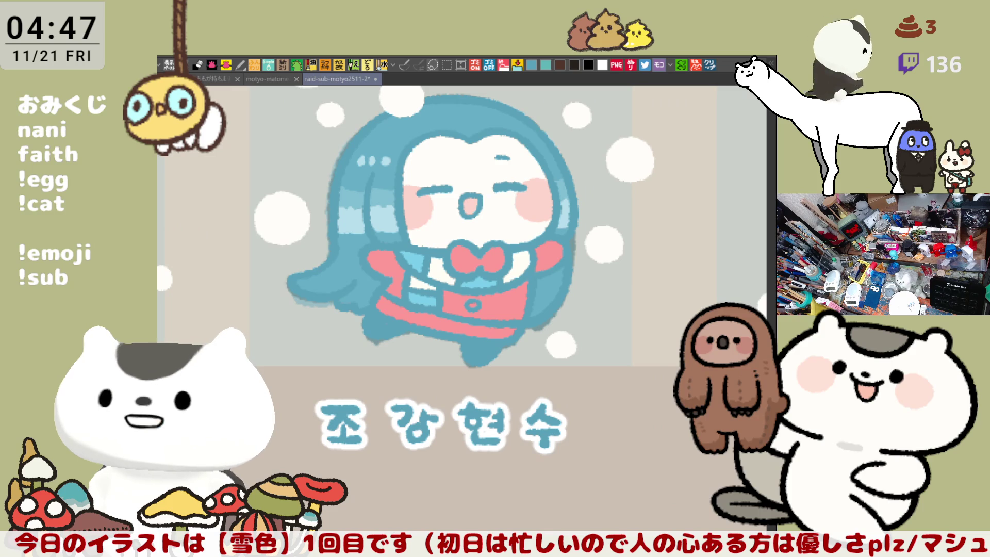
key(ctrl+z)
key(ctrl+z)
key(ctrl+y)
key(ctrl+y)
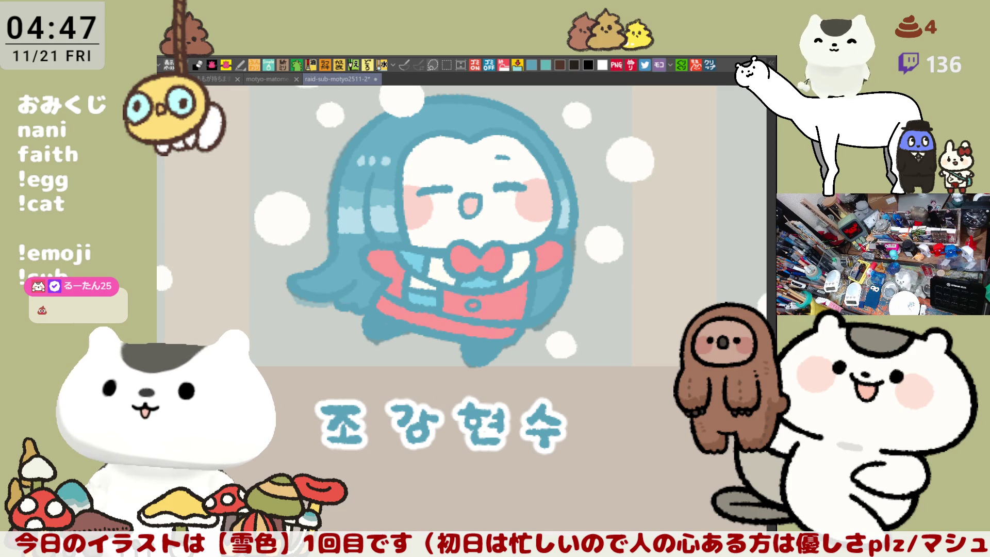
key(ctrl+z)
key(ctrl+z)
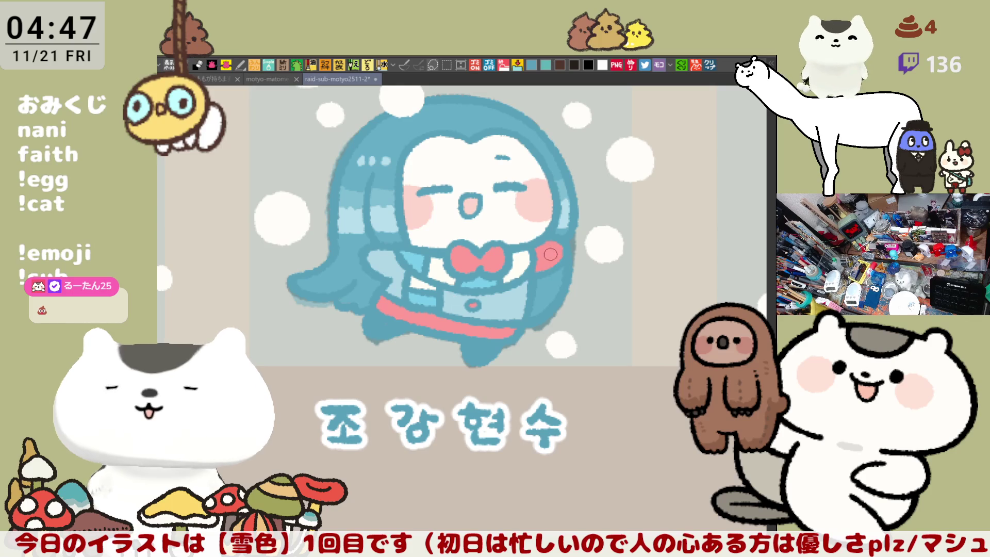
key(ctrl+z)
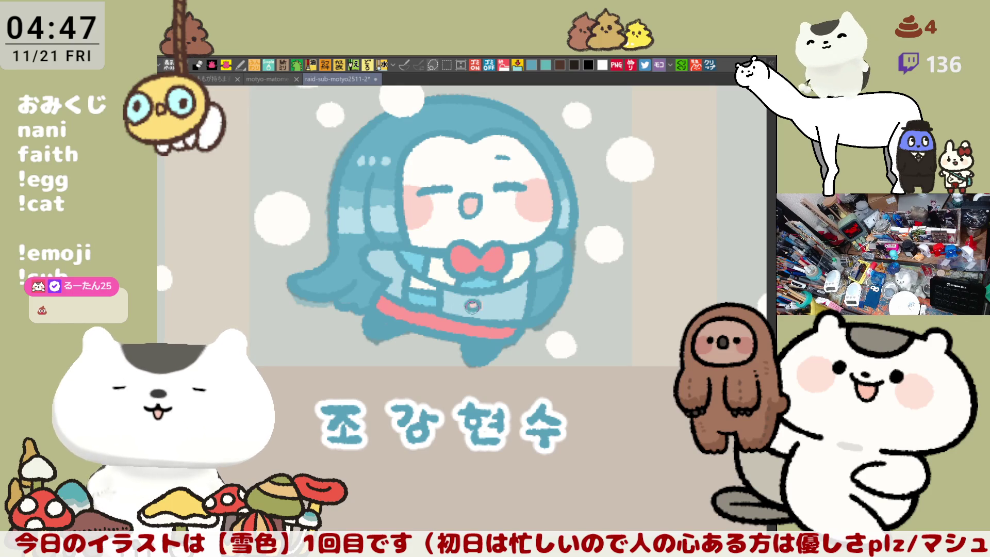
Paint the neighbouring character's hands blue and draw a zipper line down its jacket
scroll(473, 305, right, 10)
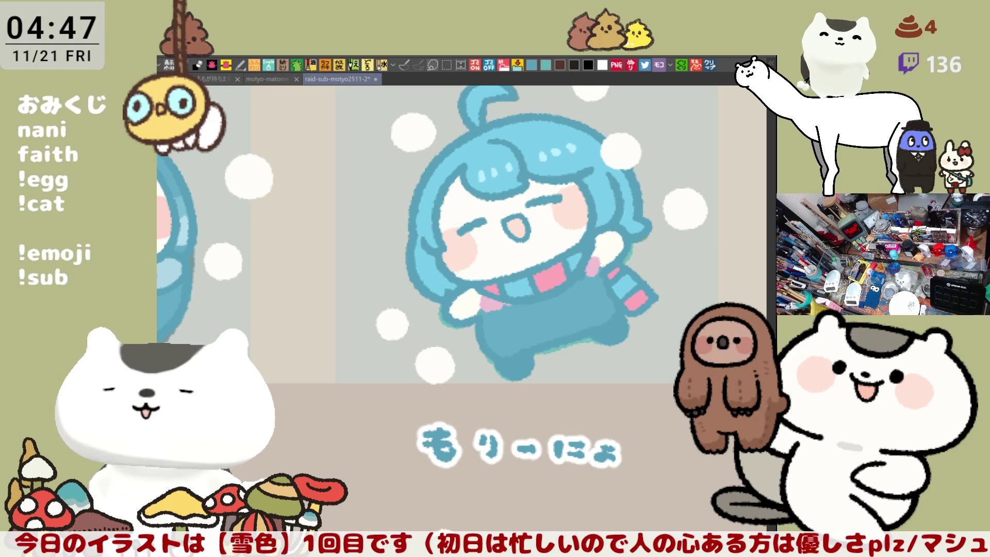
drag(518, 302, 464, 308)
drag(593, 263, 615, 239)
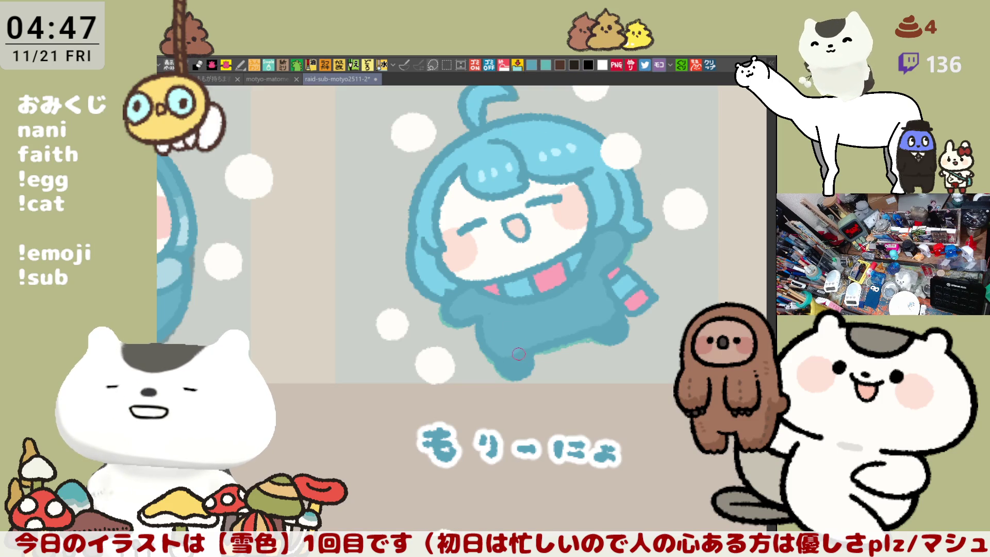
drag(536, 293, 552, 338)
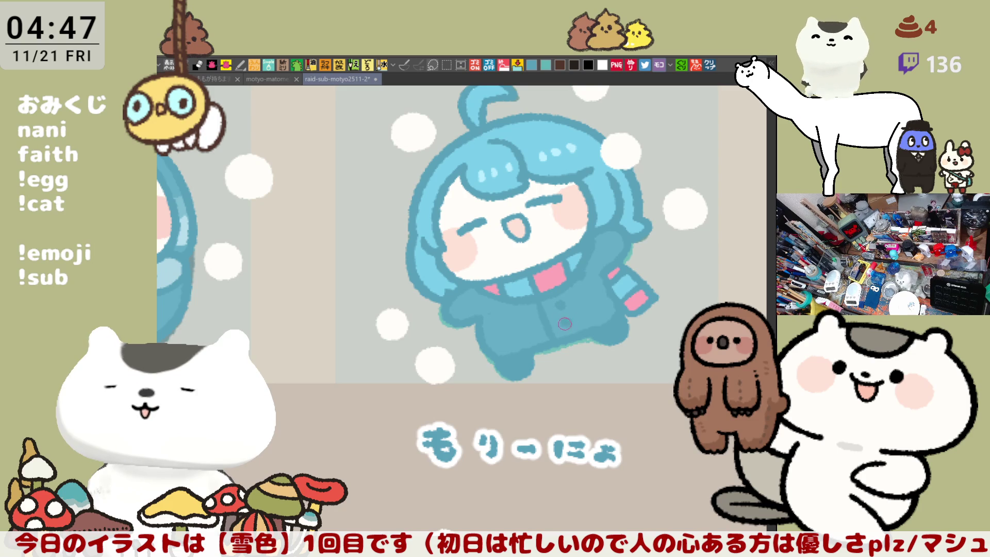
Save the banner document and zoom in on the OKD tile
scroll(553, 329, down, 4)
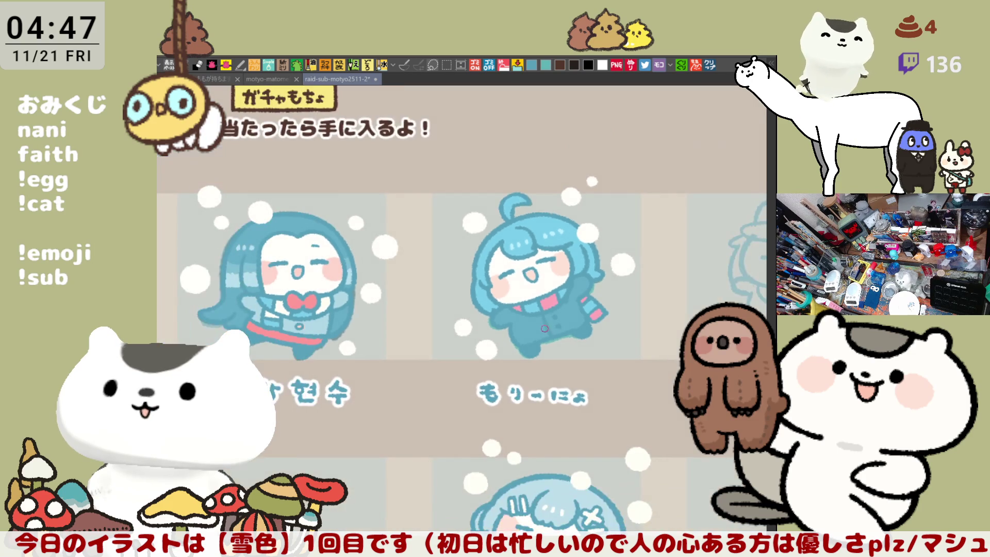
key(ctrl+s)
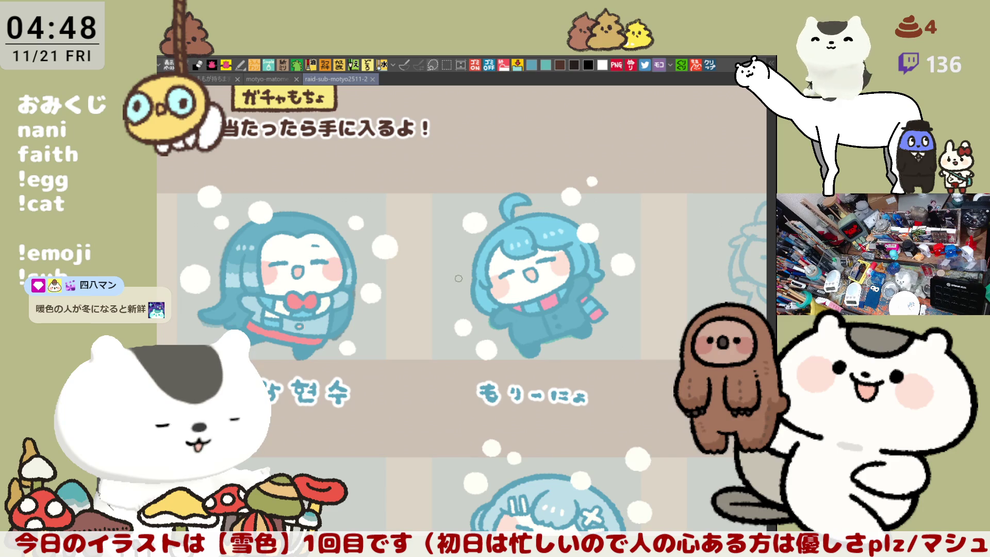
scroll(458, 279, down, 3)
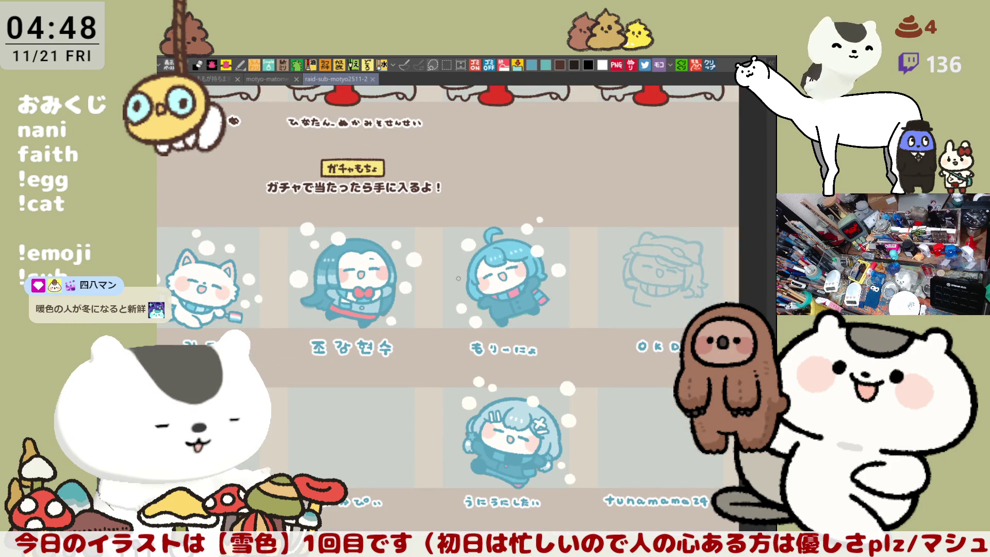
scroll(458, 278, down, 2)
scroll(531, 347, up, 5)
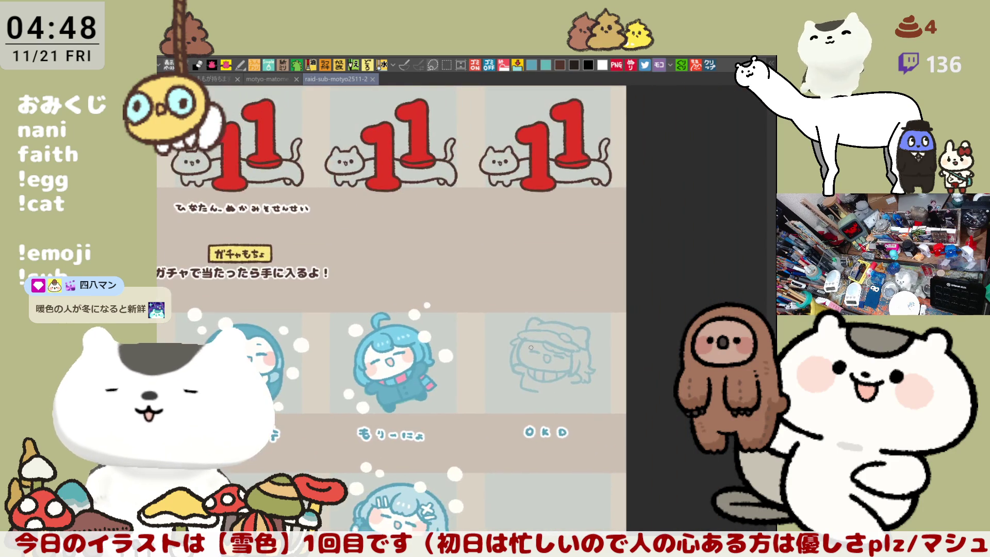
scroll(531, 346, up, 5)
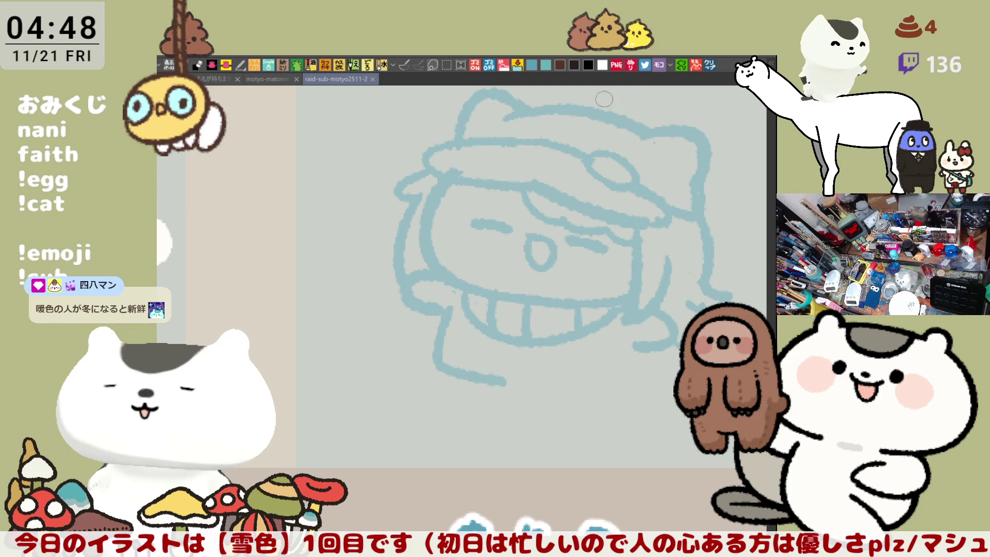
Extend and close the OKD body's bottom outline and redraw the feet divider further left
mouse_move(610, 343)
mouse_down()
mouse_move(644, 342)
mouse_move(624, 384)
mouse_move(580, 390)
mouse_move(550, 382)
mouse_move(567, 373)
mouse_up()
drag(463, 361, 579, 385)
key(ctrl+z)
drag(509, 361, 507, 382)
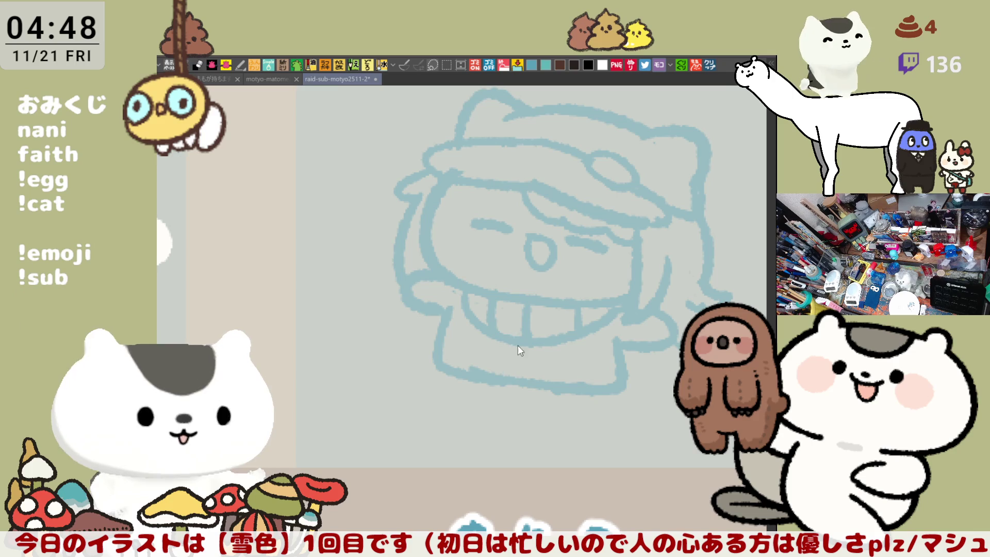
key(ctrl+z)
mouse_move(496, 343)
mouse_down()
mouse_move(493, 376)
mouse_move(520, 356)
mouse_up()
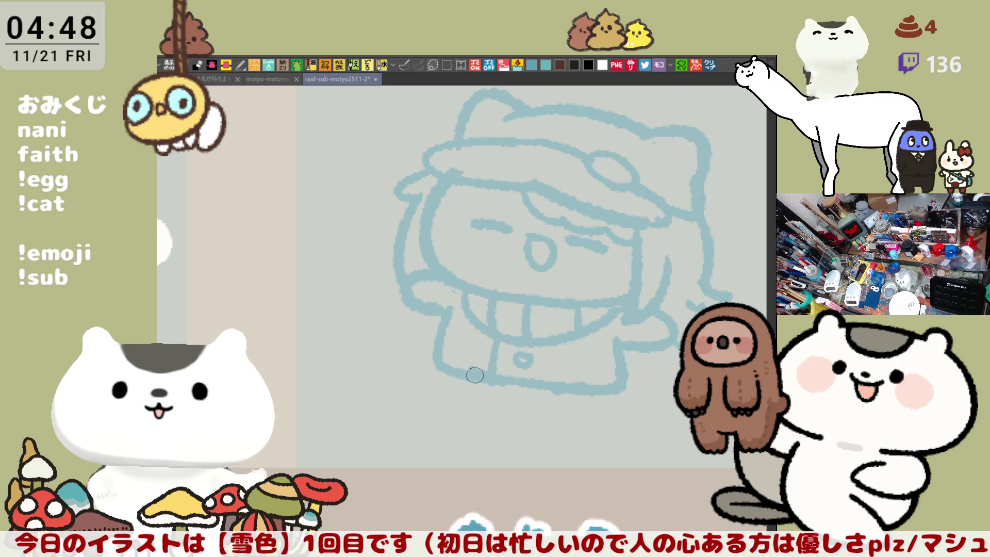
mouse_move(485, 411)
mouse_down()
mouse_move(654, 309)
mouse_move(722, 330)
mouse_move(748, 319)
mouse_up()
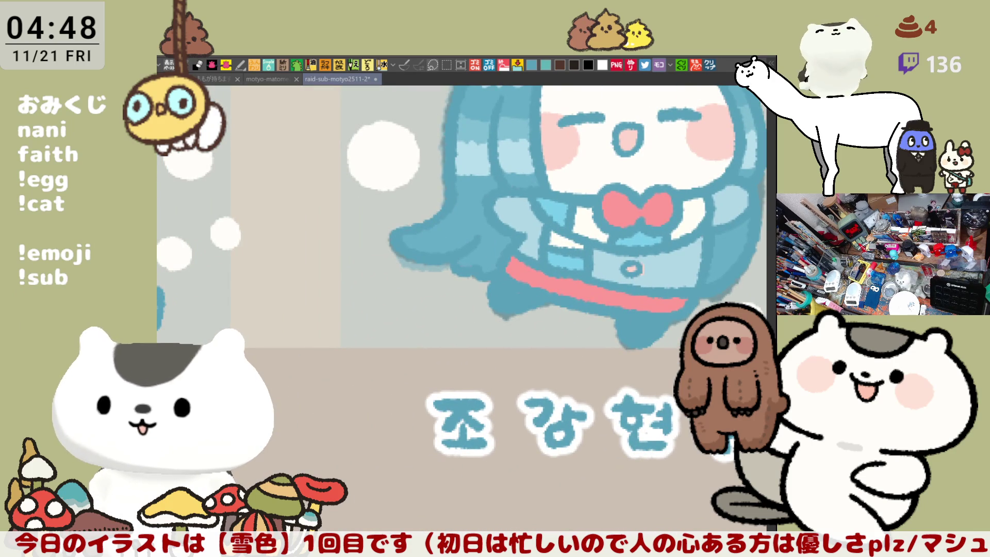
mouse_move(672, 266)
mouse_down()
mouse_move(564, 298)
mouse_move(623, 333)
mouse_up()
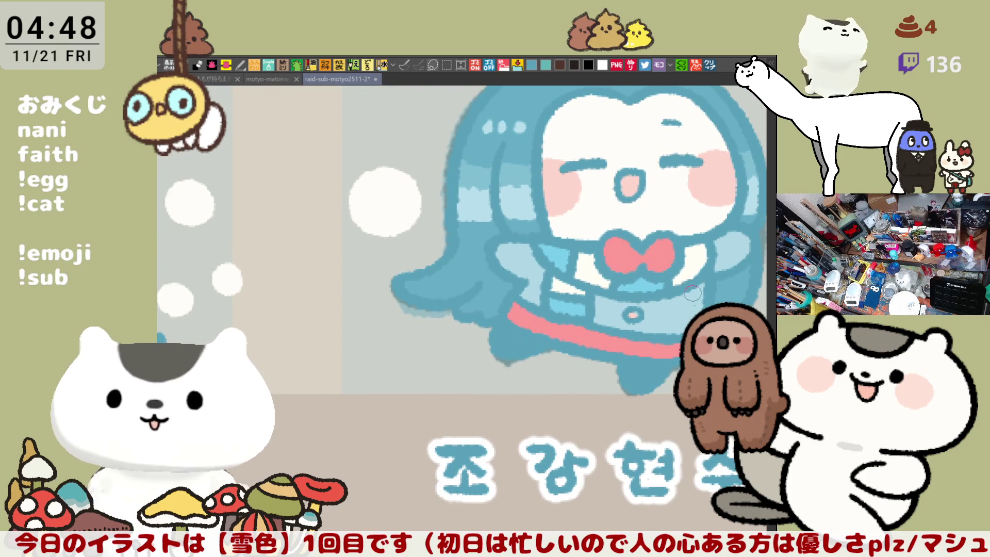
scroll(493, 414, left, 15)
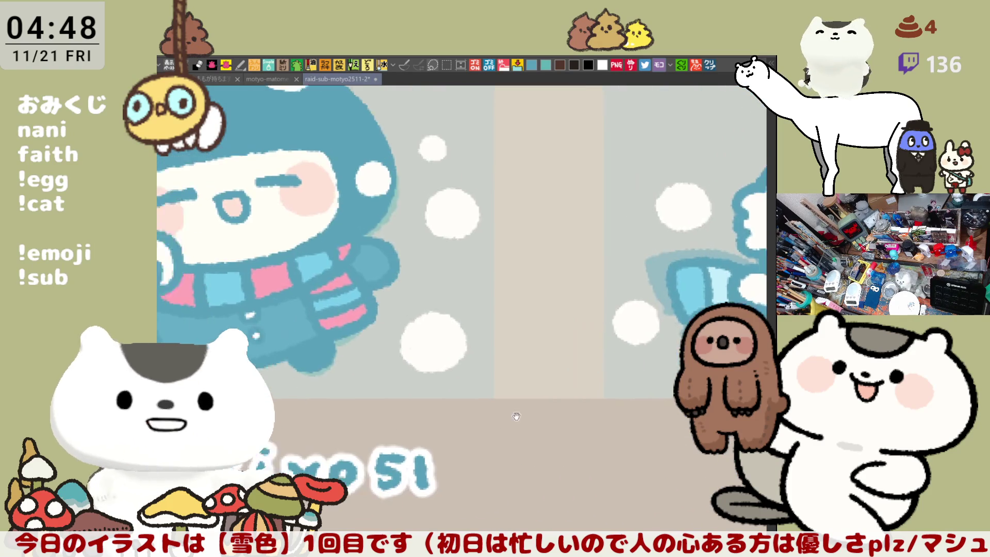
scroll(494, 414, left, 15)
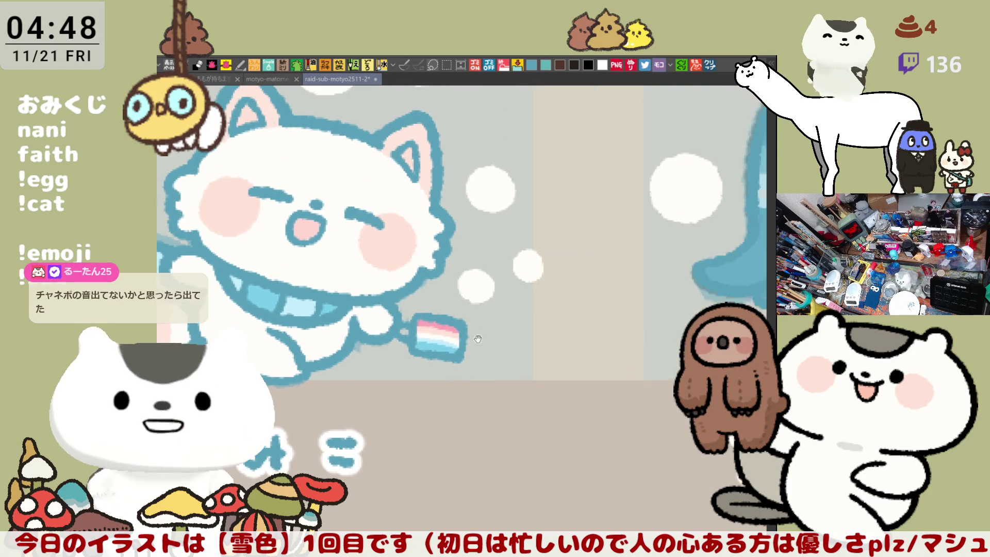
scroll(483, 336, right, 10)
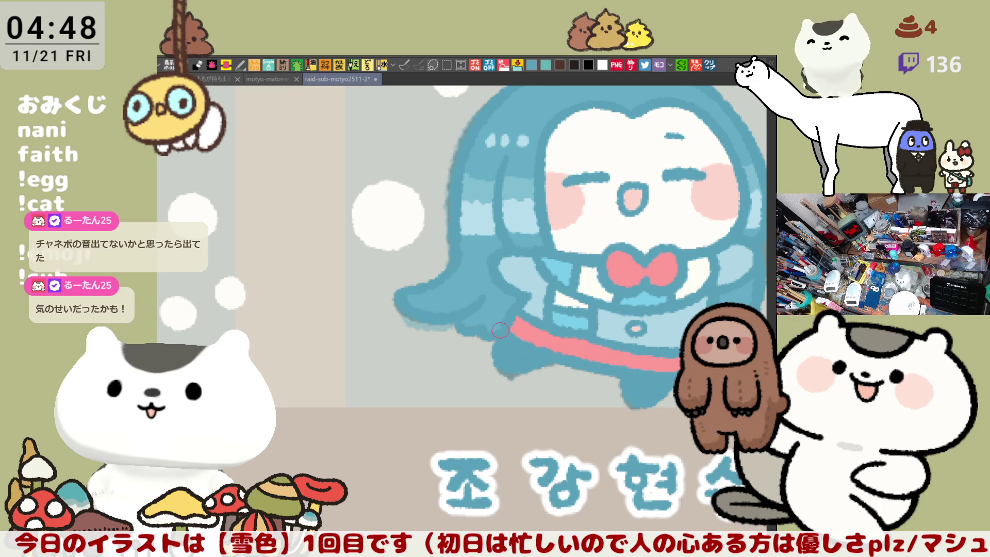
scroll(500, 330, right, 5)
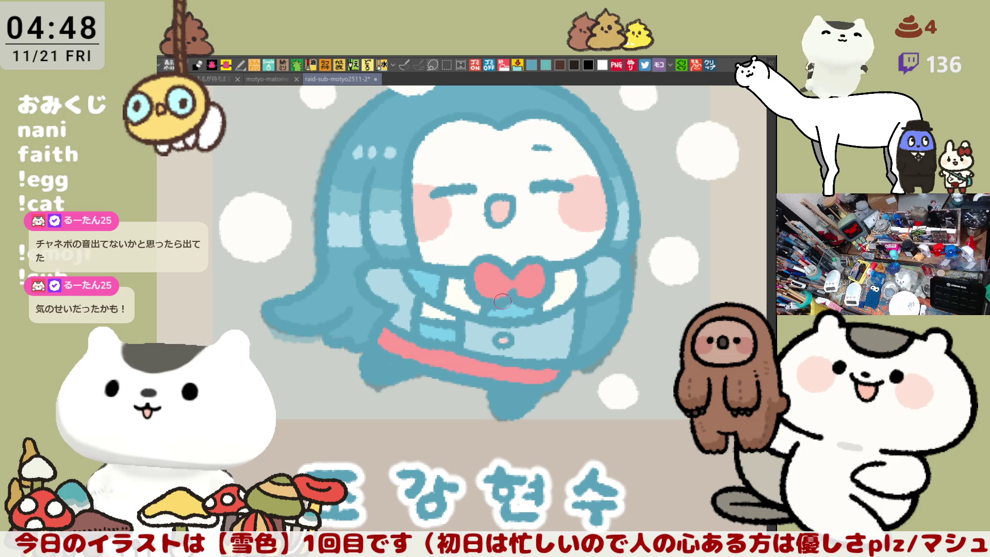
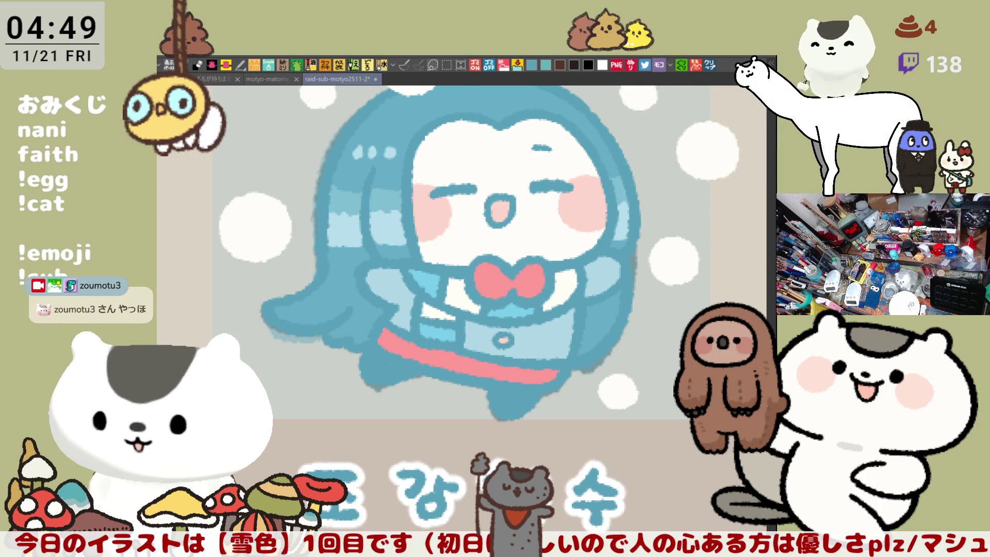
Fill the coat button on the blue-haired もりーにょ girl with white
drag(534, 281, 480, 281)
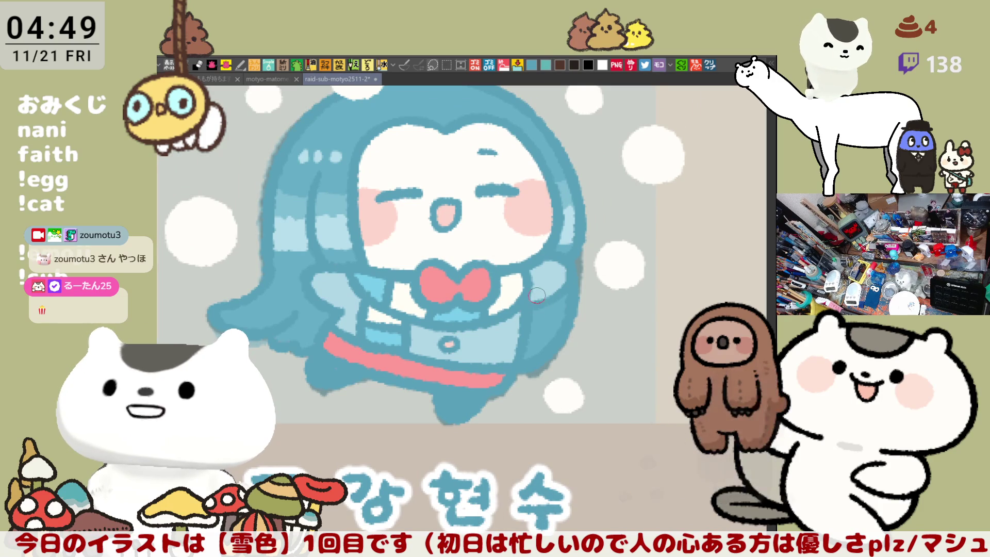
scroll(536, 295, up, 1)
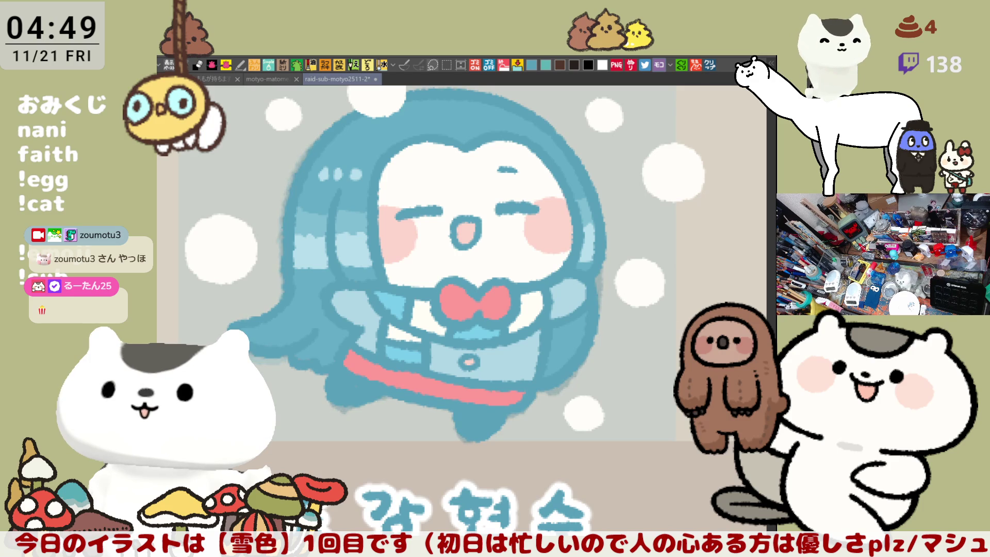
drag(679, 386, 583, 424)
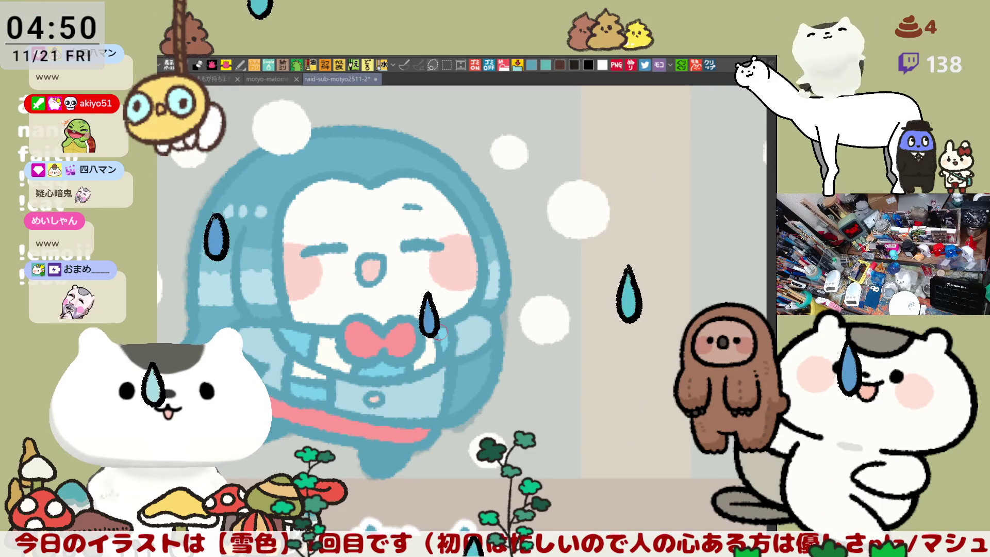
scroll(438, 332, down, 4)
drag(443, 326, 213, 337)
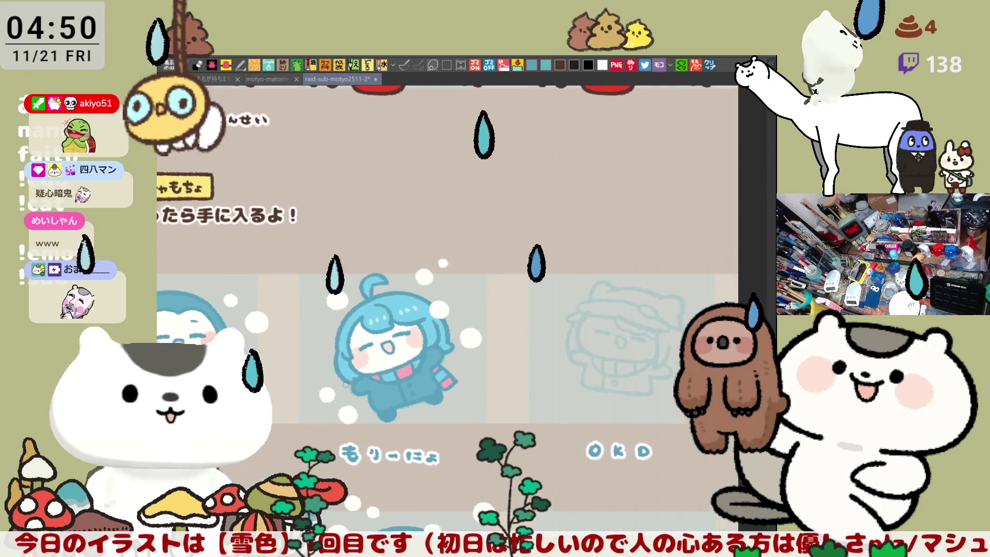
scroll(360, 331, up, 3)
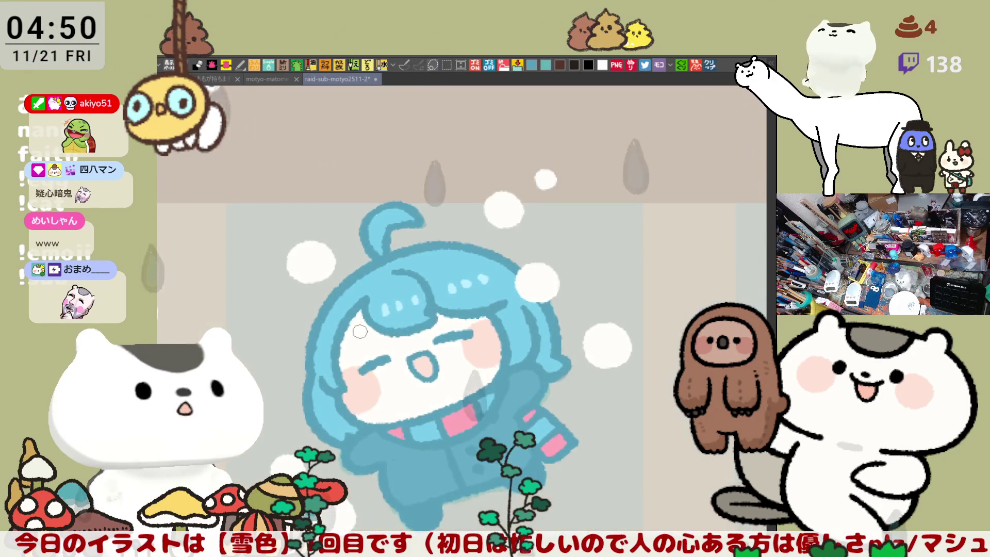
scroll(611, 434, up, 2)
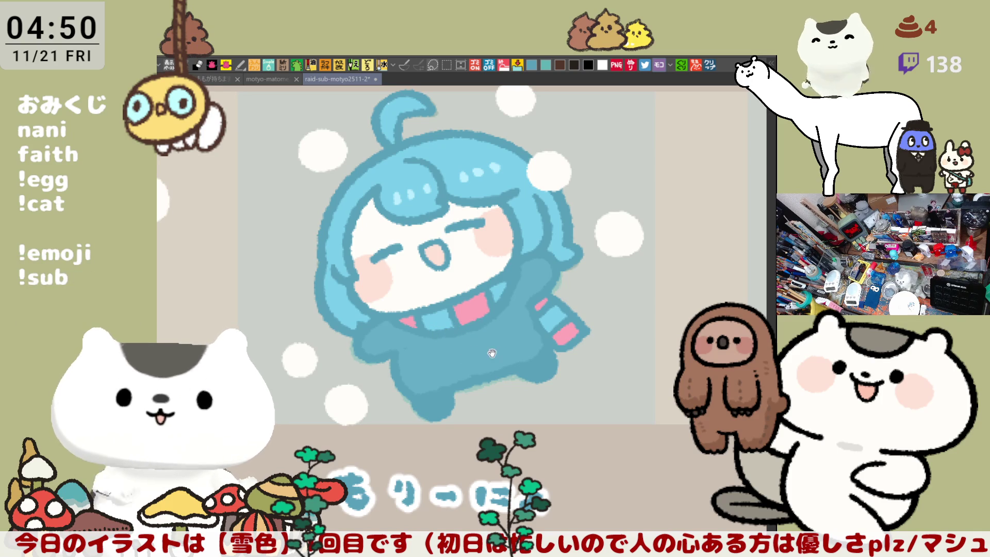
drag(471, 333, 454, 281)
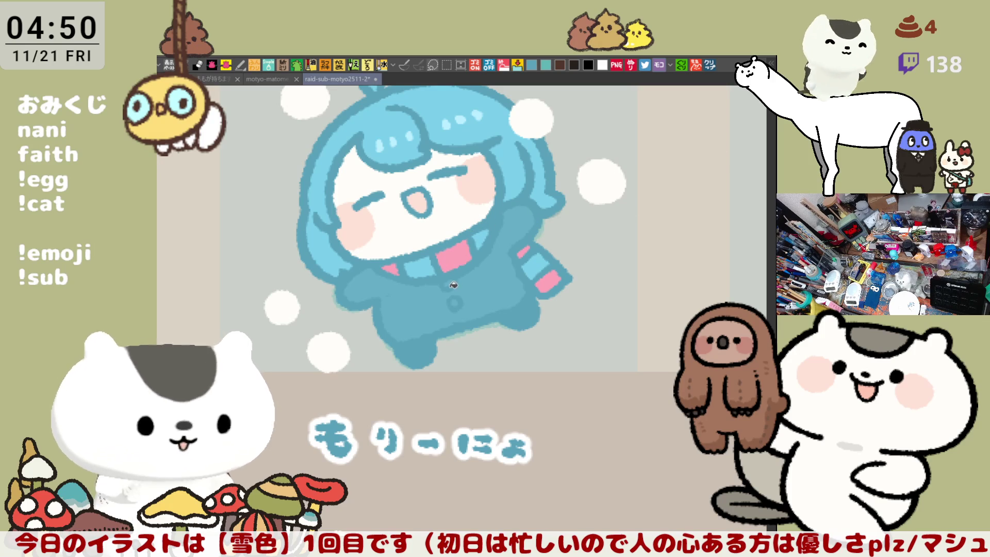
click(456, 302)
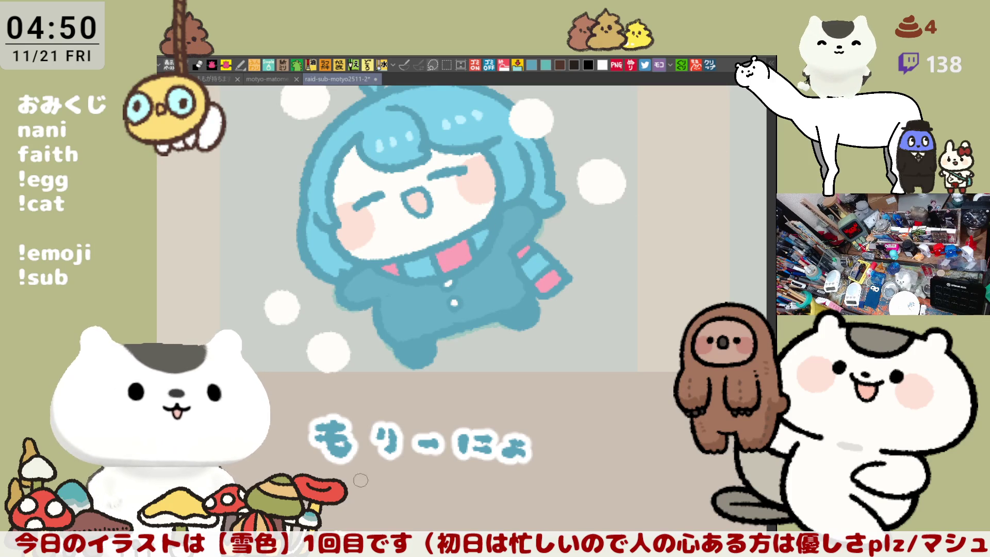
Brush dark blue over the small pink mark on the うにうにしたい character's jacket
drag(382, 466, 394, 450)
scroll(395, 450, down, 10)
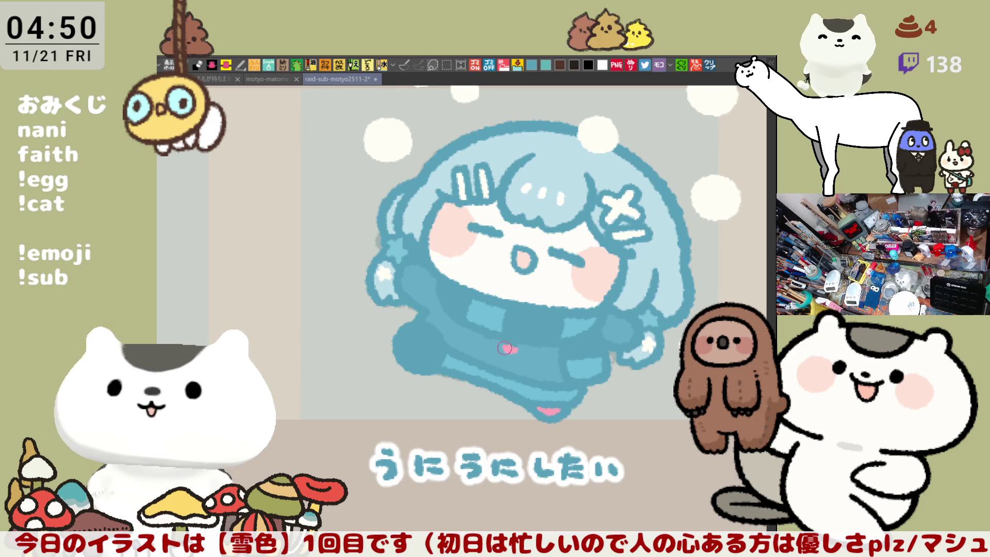
drag(507, 349, 543, 357)
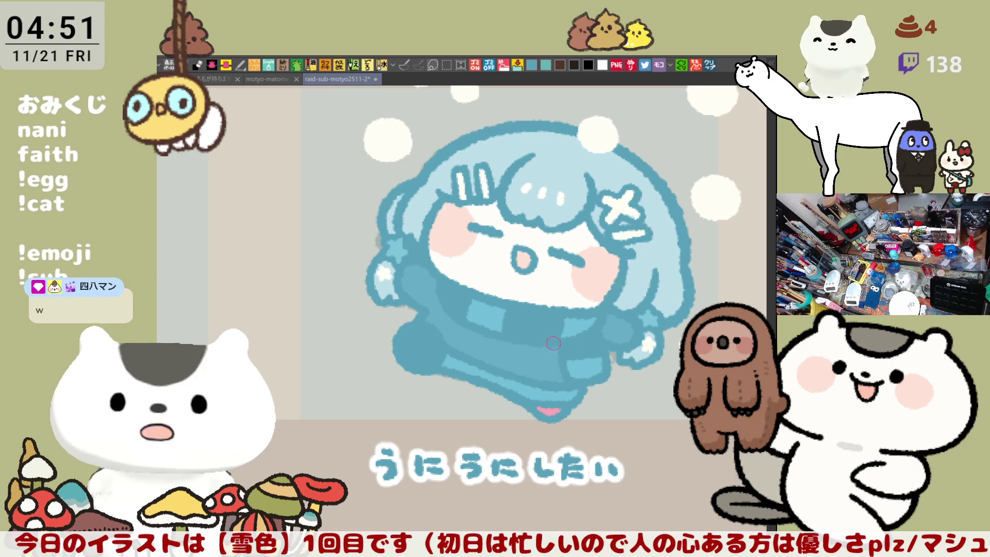
Tilt the canvas view slightly and save the gacha sheet
key(minus)
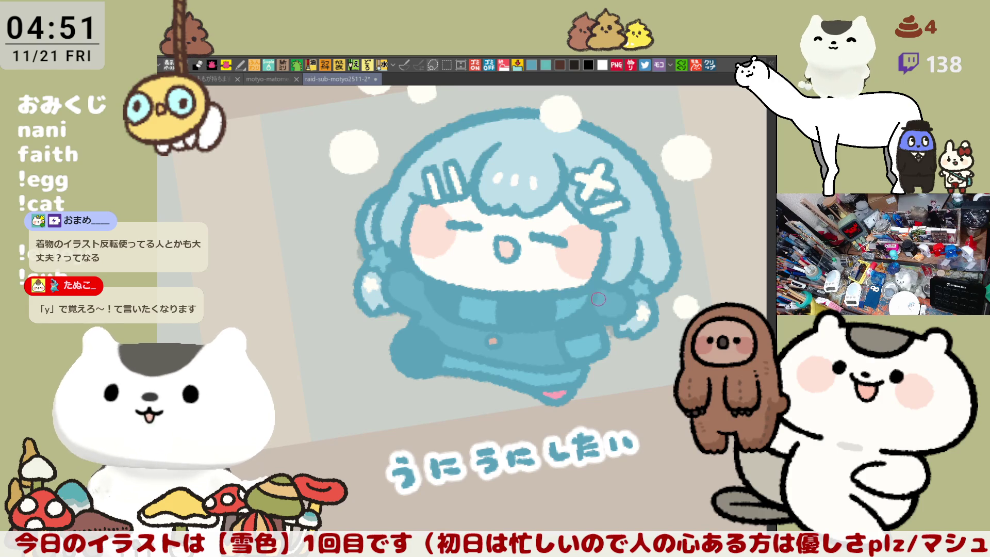
key(ctrl+s)
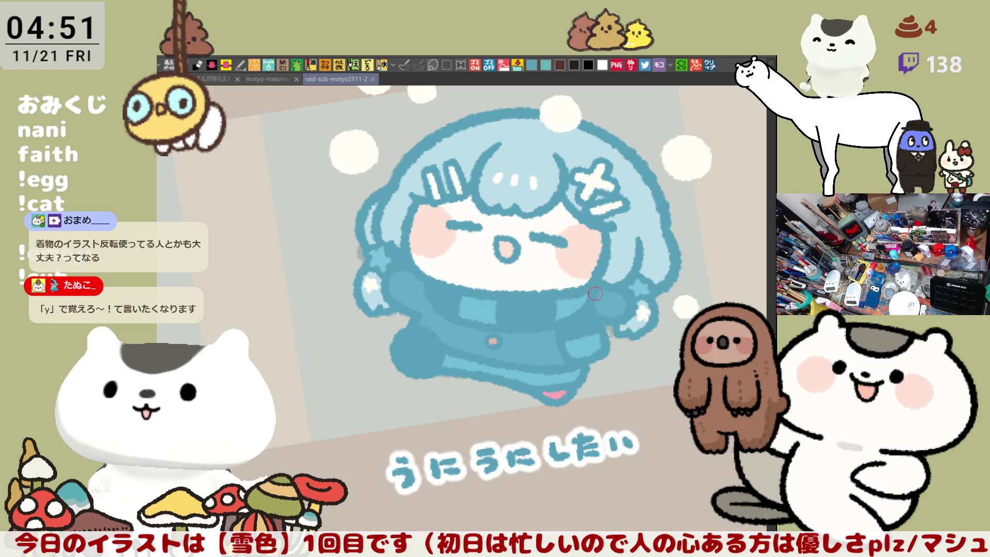
scroll(562, 374, down, 4)
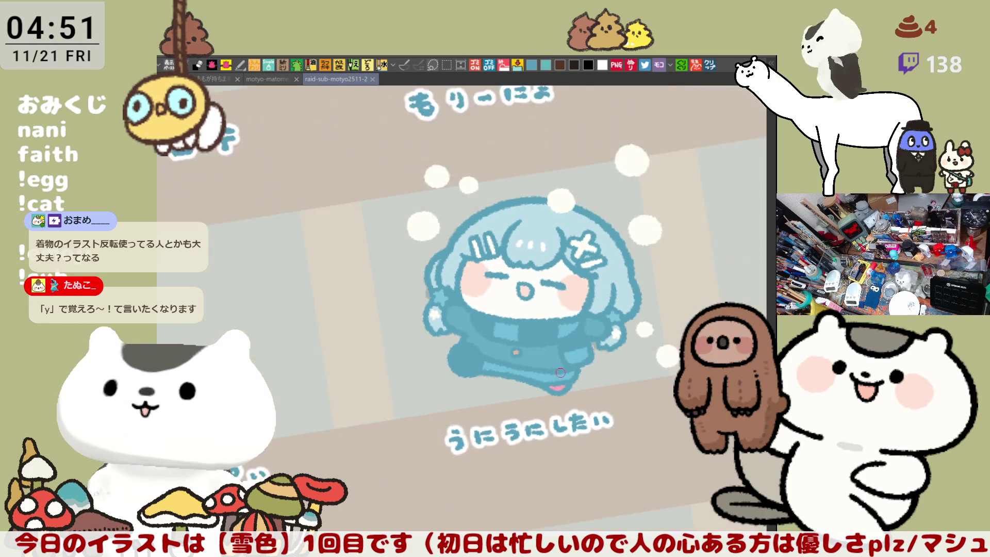
Reset the canvas rotation, zoom in on an empty gacha slot, and draw a first brown stroke there
scroll(560, 372, down, 3)
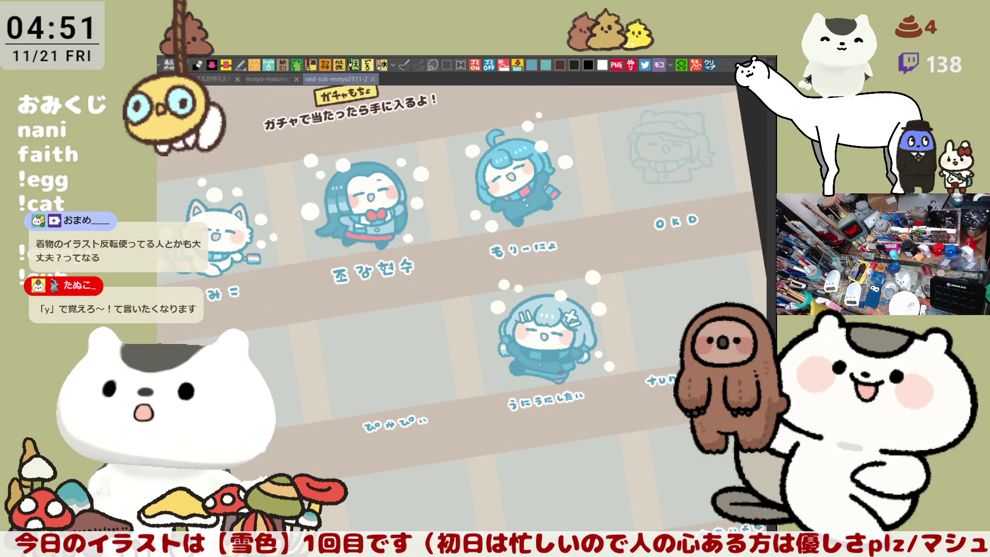
key(ctrl+0)
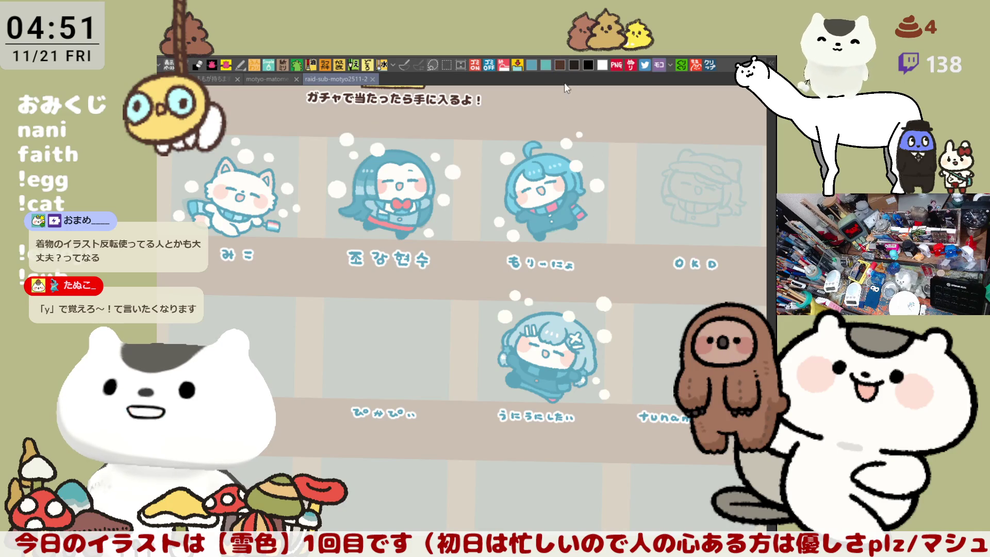
drag(408, 323, 504, 344)
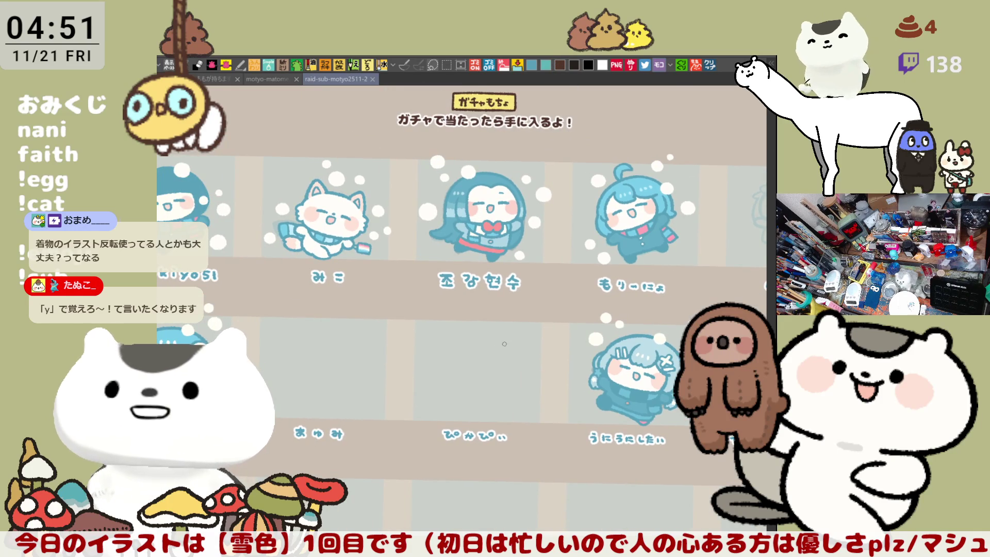
scroll(504, 343, up, 10)
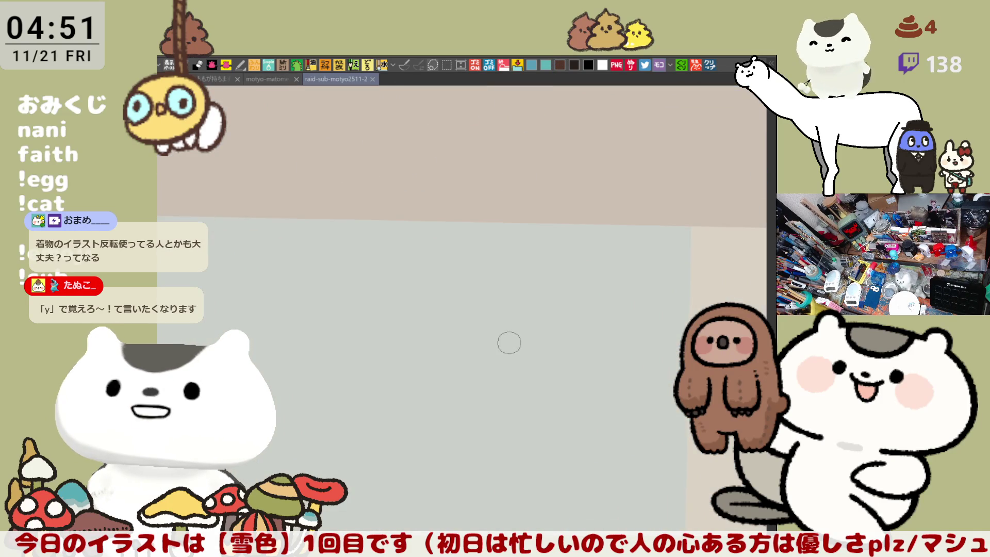
drag(504, 282, 550, 275)
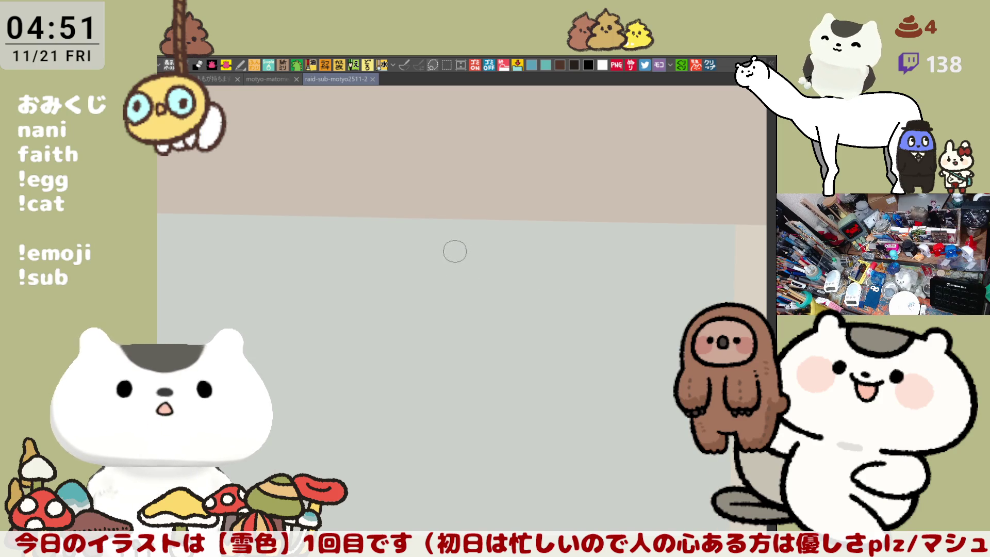
drag(455, 252, 446, 206)
Sketch a rough brown V-shaped placeholder figure in the empty slot, undoing stray strokes
key(ctrl+z)
drag(459, 251, 434, 188)
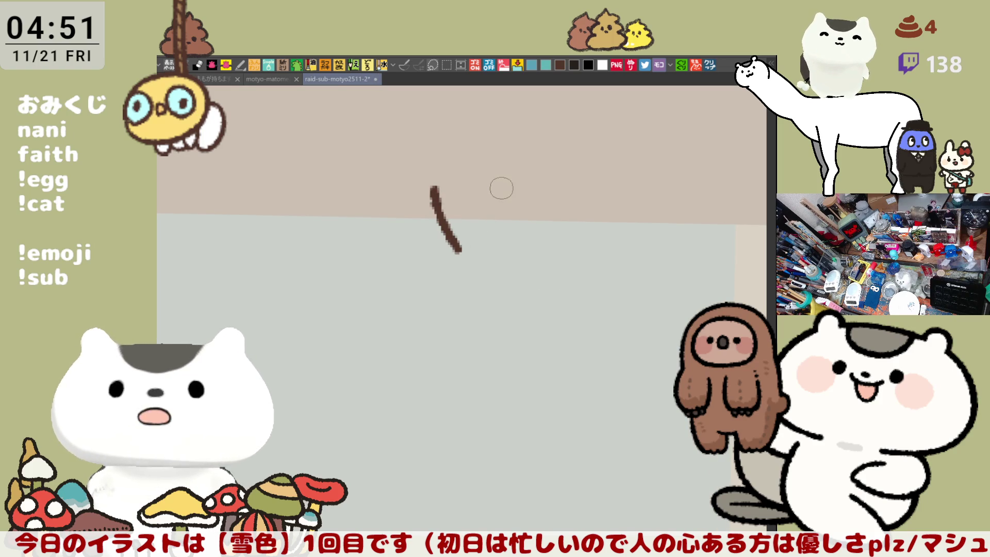
drag(501, 186, 458, 251)
drag(455, 182, 462, 221)
mouse_move(486, 184)
mouse_down()
mouse_move(461, 211)
mouse_move(479, 203)
mouse_move(436, 188)
mouse_move(500, 185)
mouse_move(487, 203)
mouse_up()
mouse_move(508, 239)
mouse_down()
mouse_move(579, 292)
mouse_move(569, 274)
mouse_move(632, 277)
mouse_move(597, 306)
mouse_up()
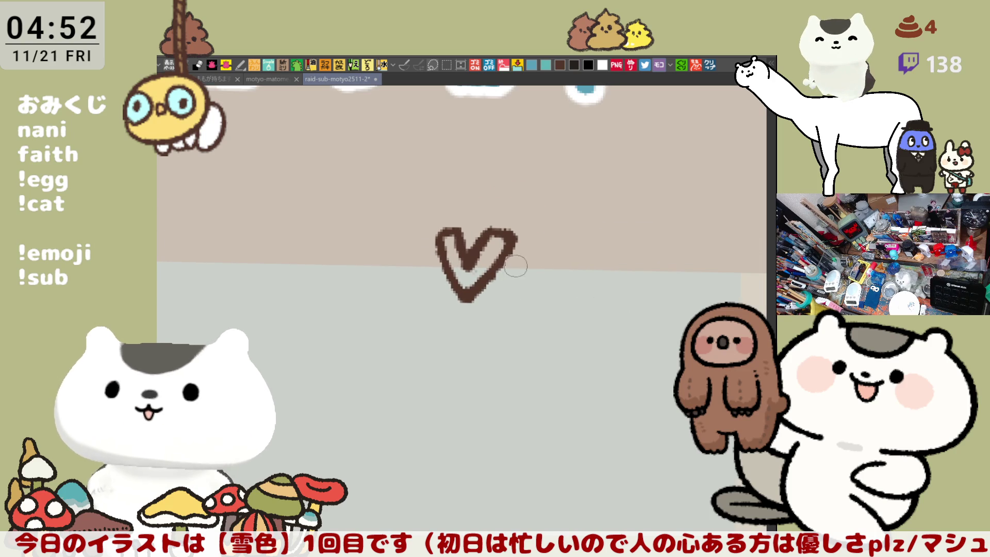
mouse_move(480, 316)
mouse_down()
mouse_move(557, 230)
mouse_move(462, 330)
mouse_up()
key(ctrl+z)
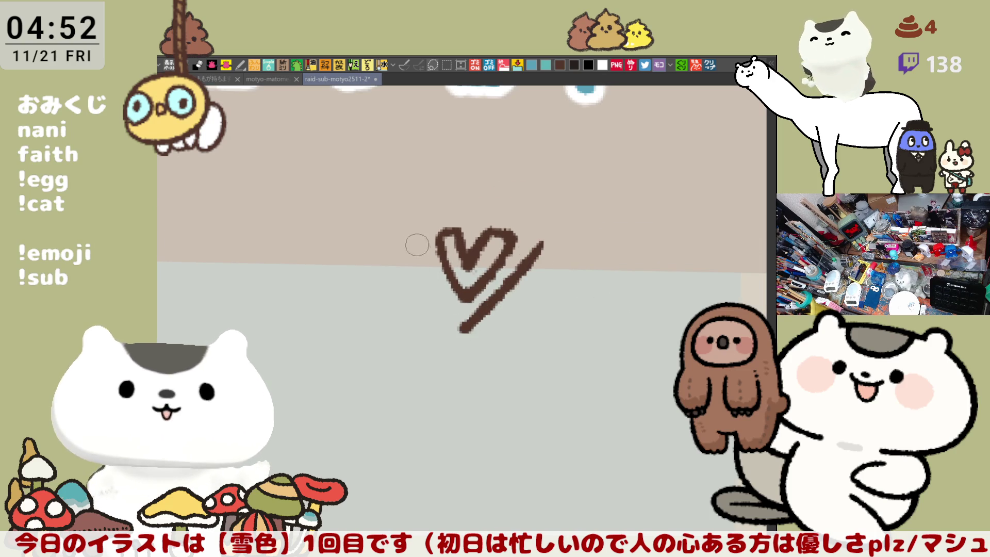
drag(413, 244, 464, 329)
mouse_move(534, 239)
mouse_down()
mouse_move(650, 274)
mouse_move(633, 326)
mouse_up()
mouse_move(473, 255)
mouse_down()
mouse_move(391, 245)
mouse_move(330, 335)
mouse_move(337, 341)
mouse_up()
key(ctrl+z)
Mirror the brown figure horizontally with a transform, flip it back, and confirm
key(ctrl+t)
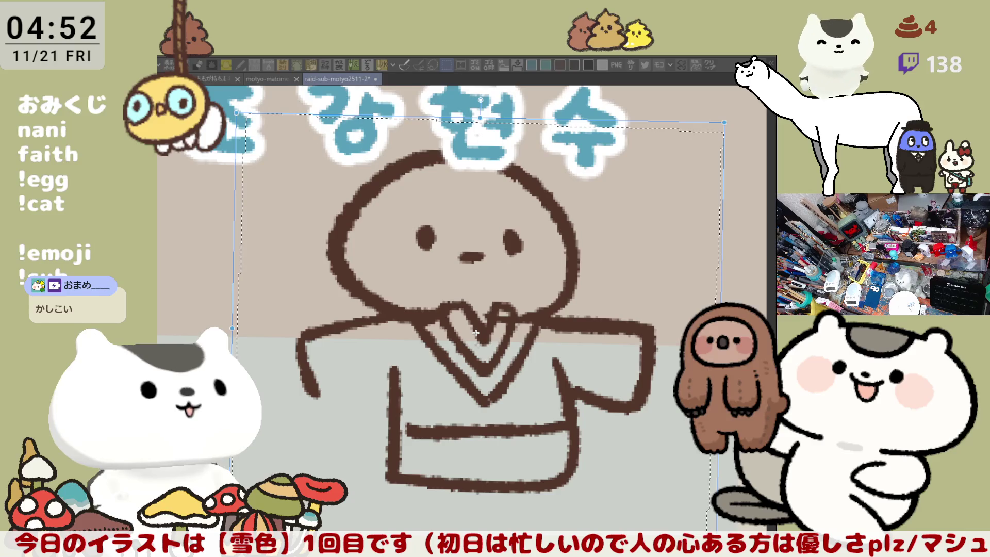
key(ctrl+shift+h)
key(ctrl+shift+h)
key(ctrl+shift+h)
key(ctrl+shift+h)
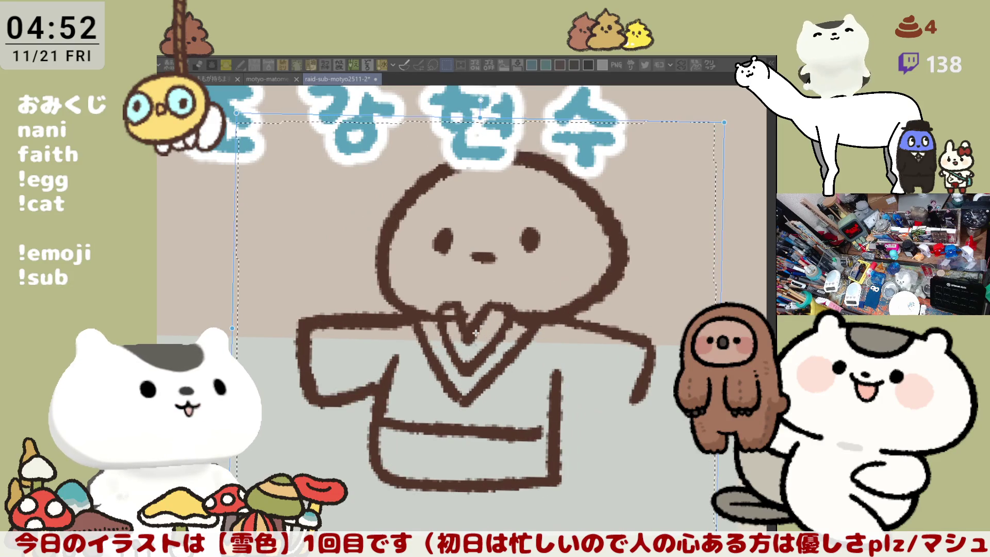
key(ctrl+shift+h)
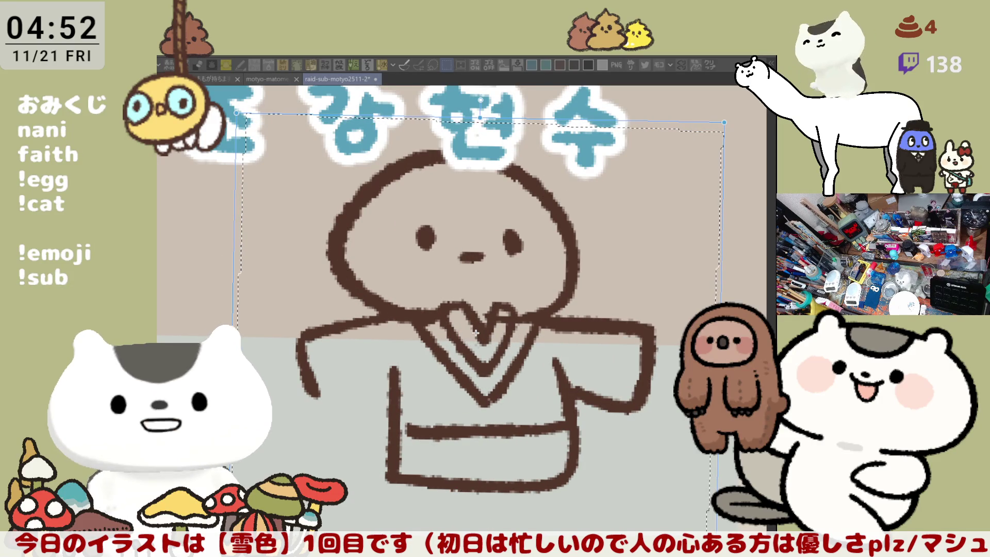
key(Return)
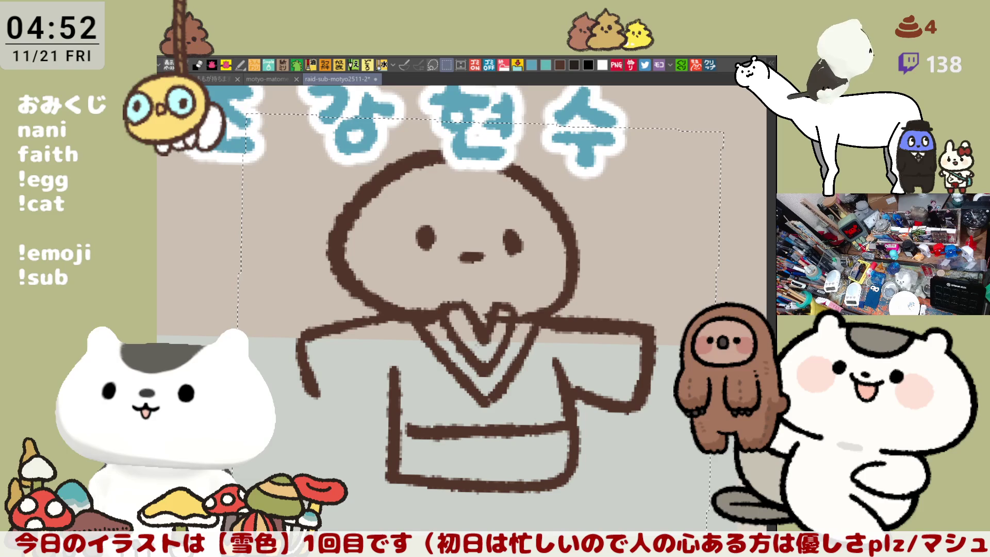
Erase the brown placeholder figure, deselect, and pan out across the character sheet
key(Delete)
key(ctrl+d)
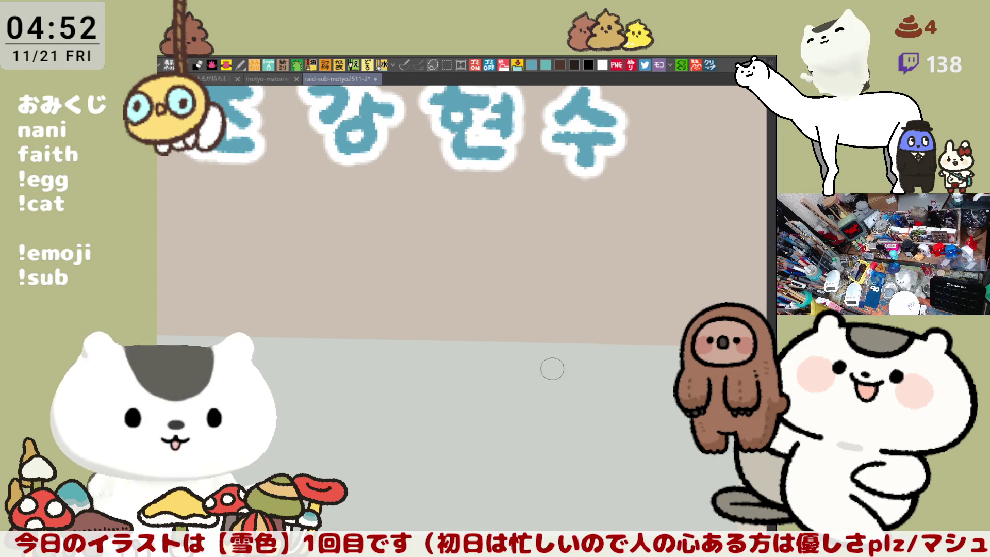
scroll(552, 367, down, 5)
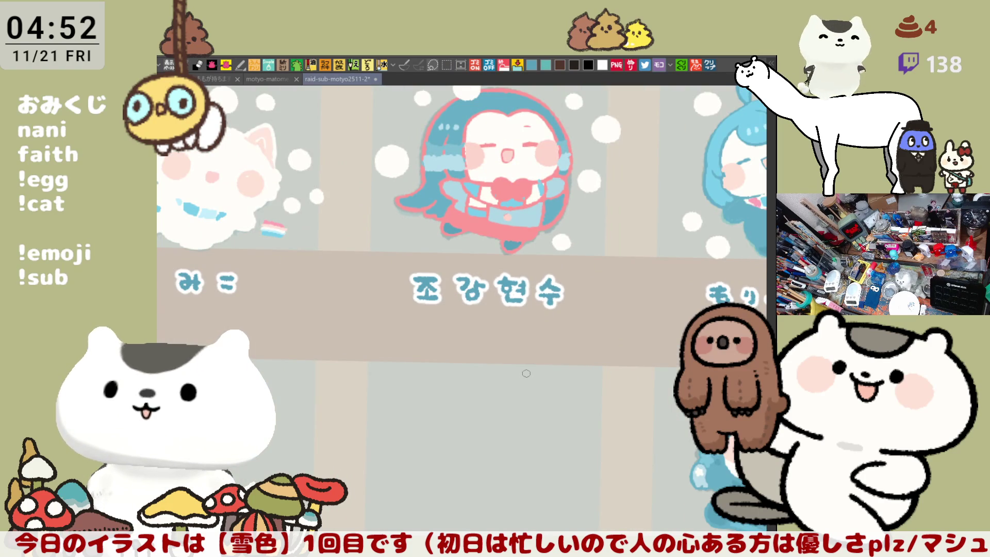
key(ctrl+z)
key(ctrl+z)
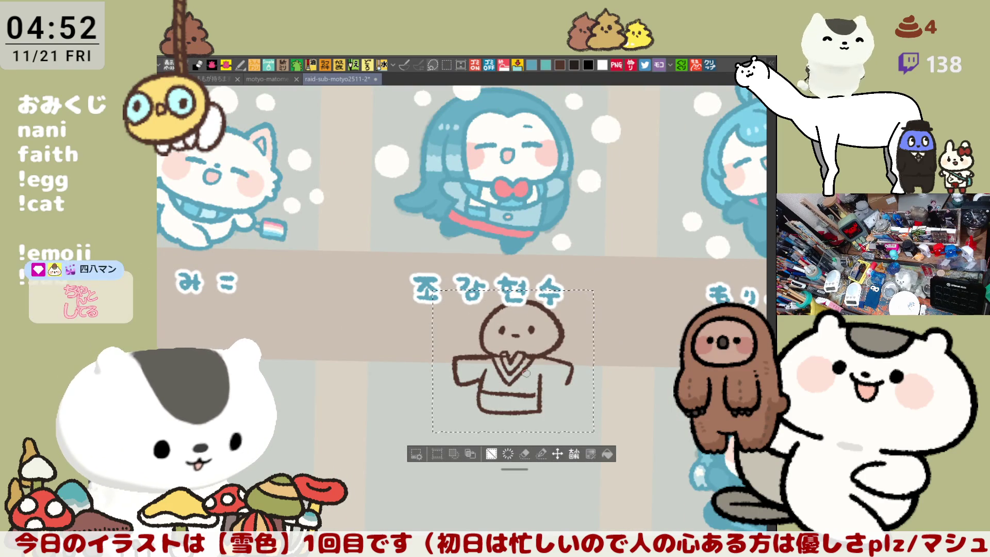
key(Delete)
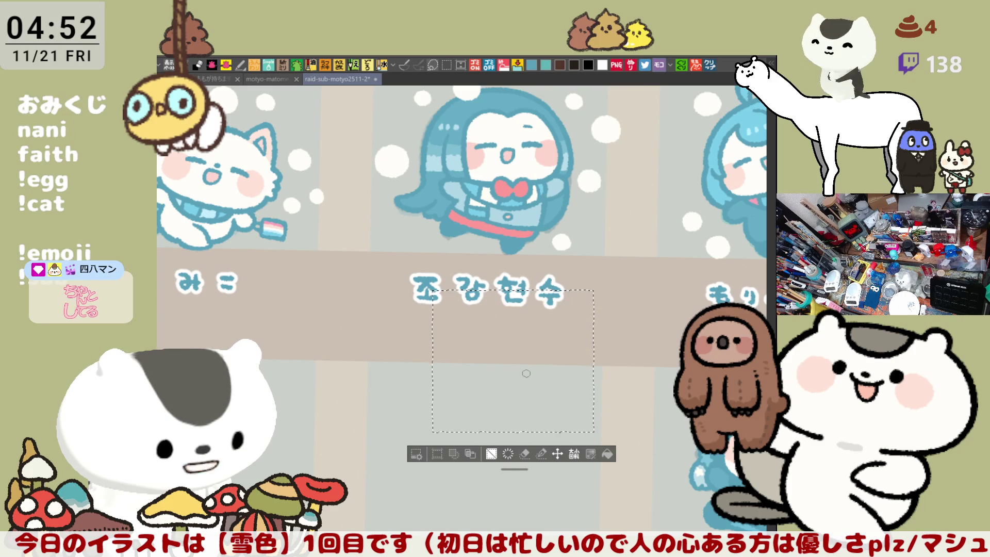
key(ctrl+d)
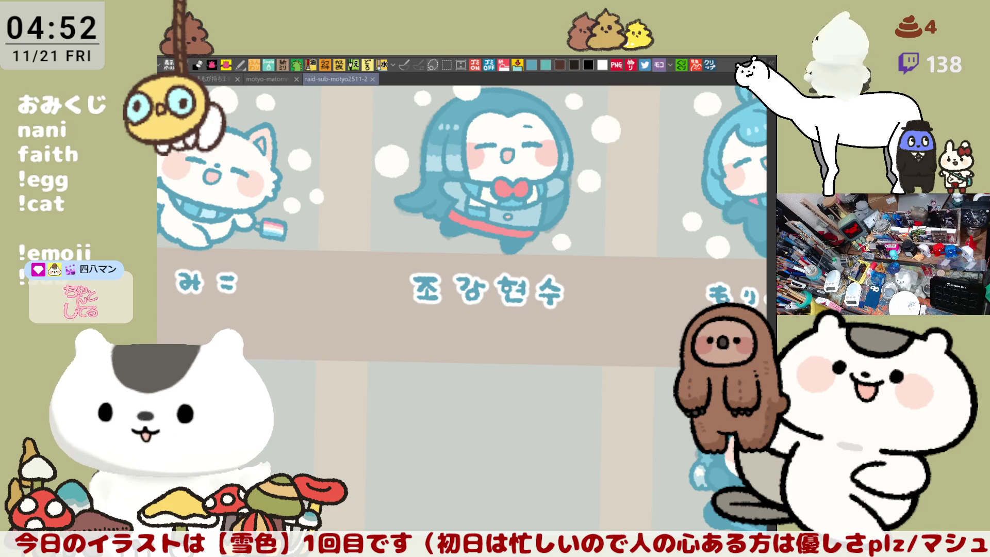
drag(618, 391, 448, 446)
scroll(448, 446, down, 3)
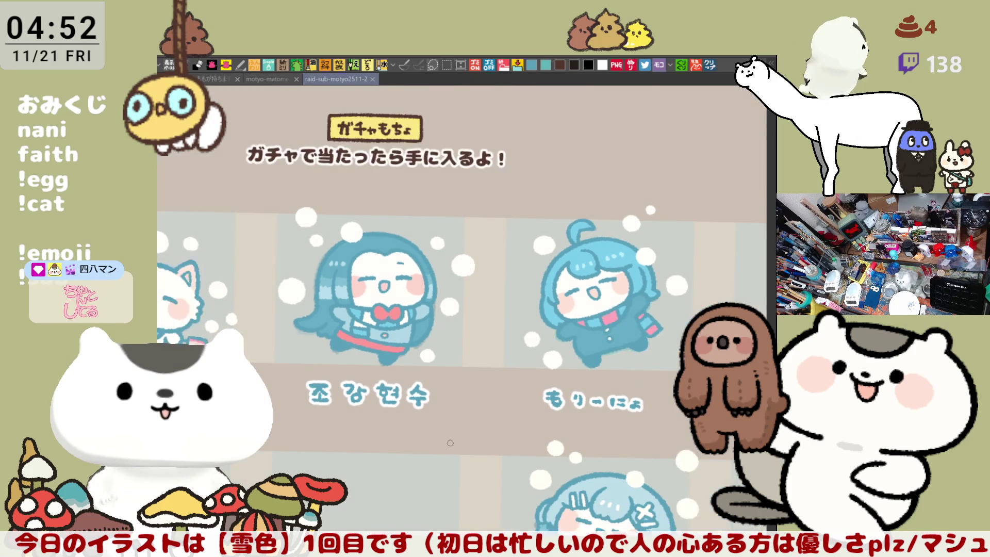
drag(495, 374, 515, 286)
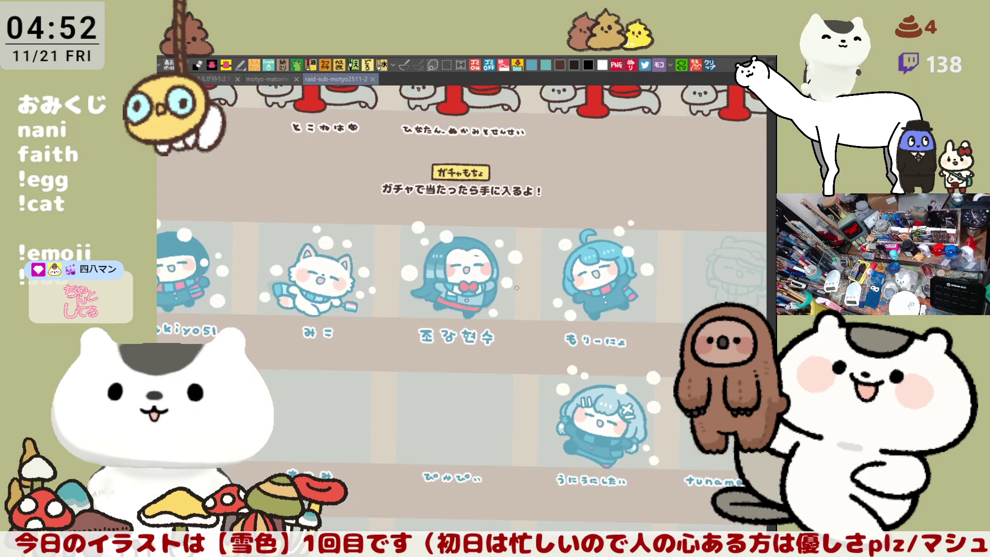
mouse_move(423, 426)
mouse_down()
mouse_move(520, 333)
mouse_move(402, 238)
mouse_up()
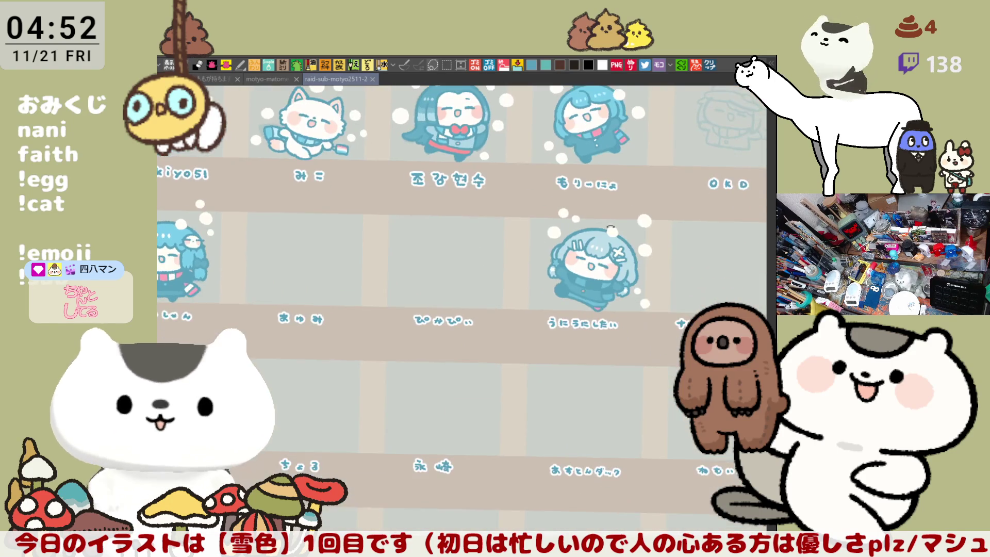
Pan and zoom to the faint blue cat-hooded sketch above the OKD label
mouse_move(658, 197)
mouse_down()
mouse_move(567, 340)
mouse_move(544, 324)
mouse_up()
scroll(544, 325, up, 5)
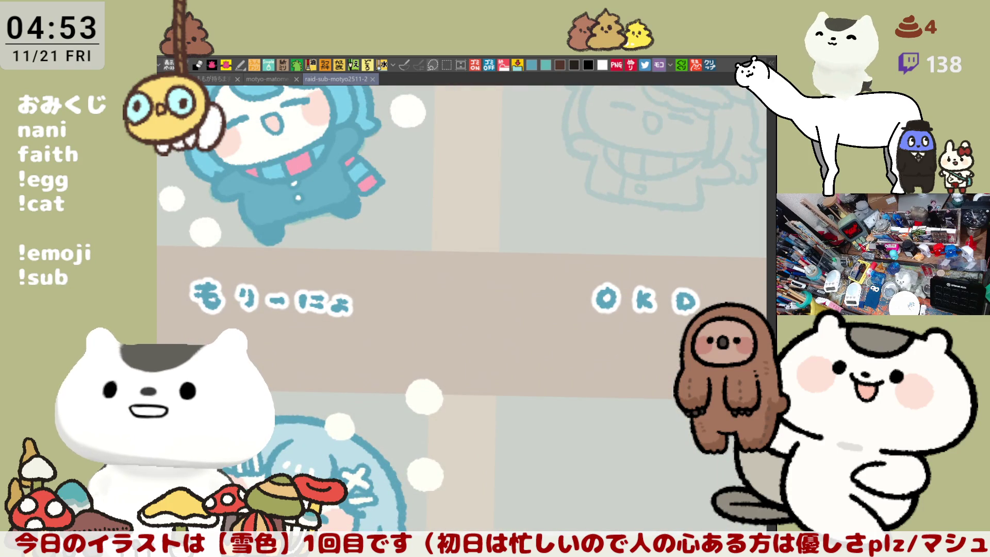
mouse_move(645, 247)
mouse_down()
mouse_move(552, 284)
mouse_move(548, 329)
mouse_up()
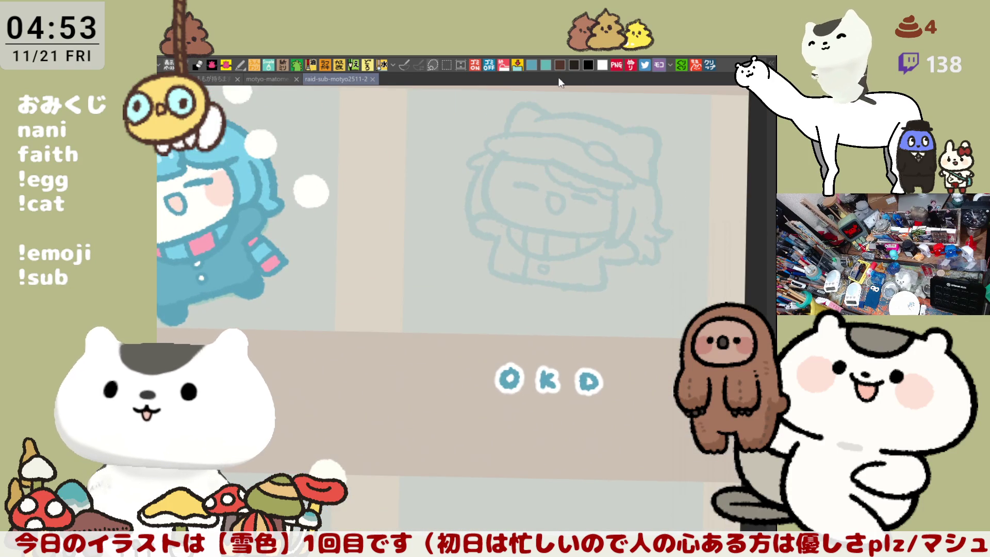
Try strokes along the sketch's bottom outline, undo them, and switch to rectangle selection
drag(494, 287, 601, 290)
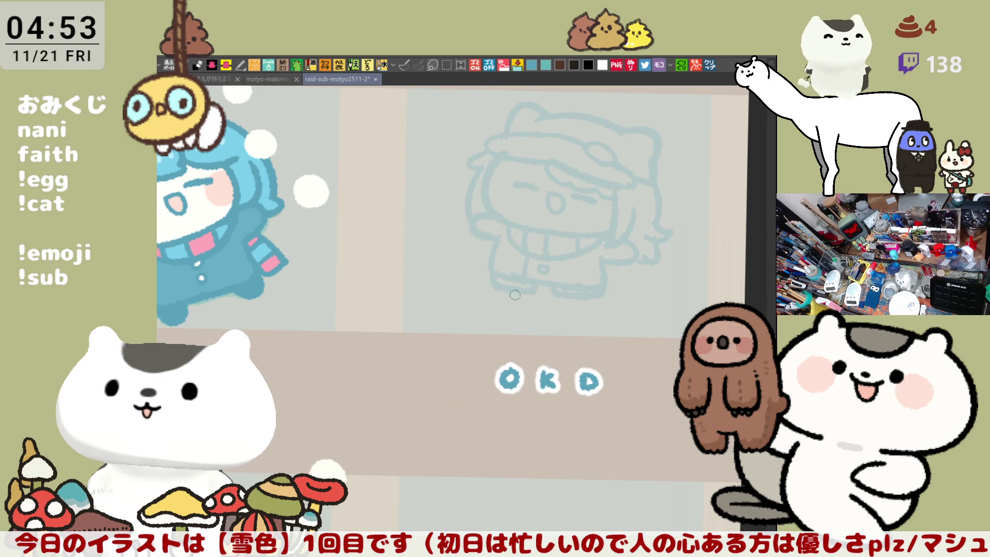
drag(498, 288, 531, 293)
key(ctrl+z)
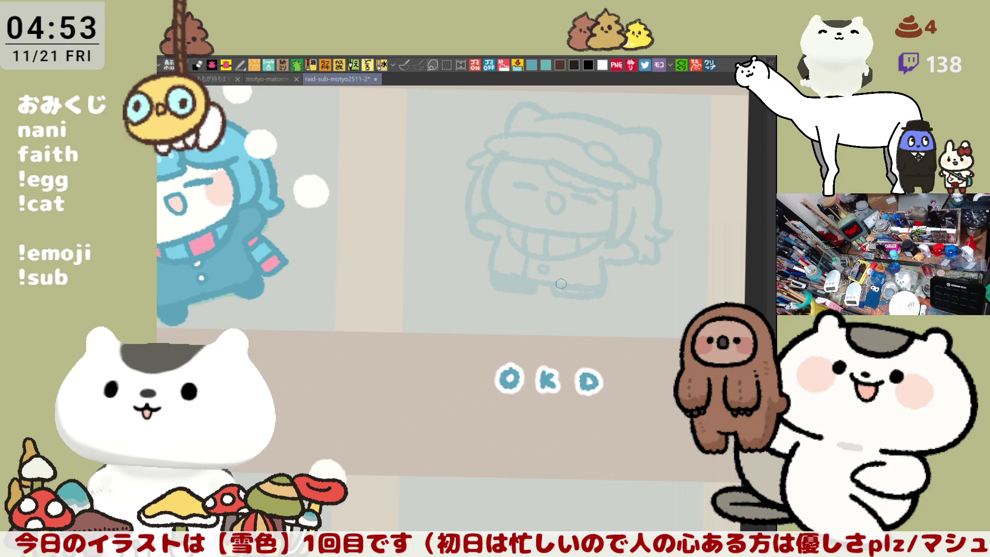
mouse_move(500, 291)
mouse_down()
mouse_move(593, 308)
mouse_move(586, 295)
mouse_move(643, 270)
mouse_move(642, 250)
mouse_move(656, 254)
mouse_up()
key(ctrl+z)
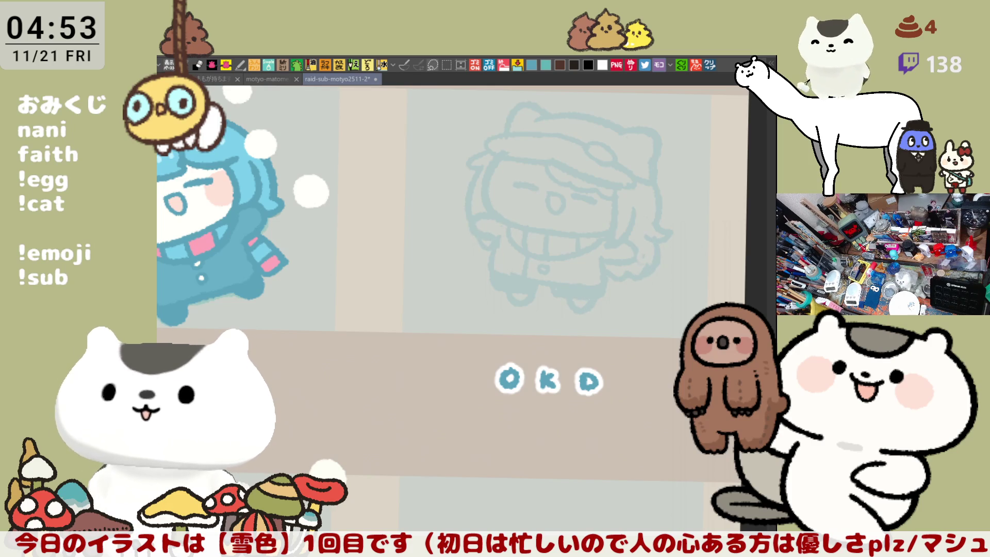
key(m)
scroll(453, 206, up, 3)
Select the cat sketch, scale it up and shift it down-left within the OKD slot, then deselect
mouse_move(678, 418)
mouse_down()
mouse_move(541, 226)
mouse_move(382, 145)
mouse_up()
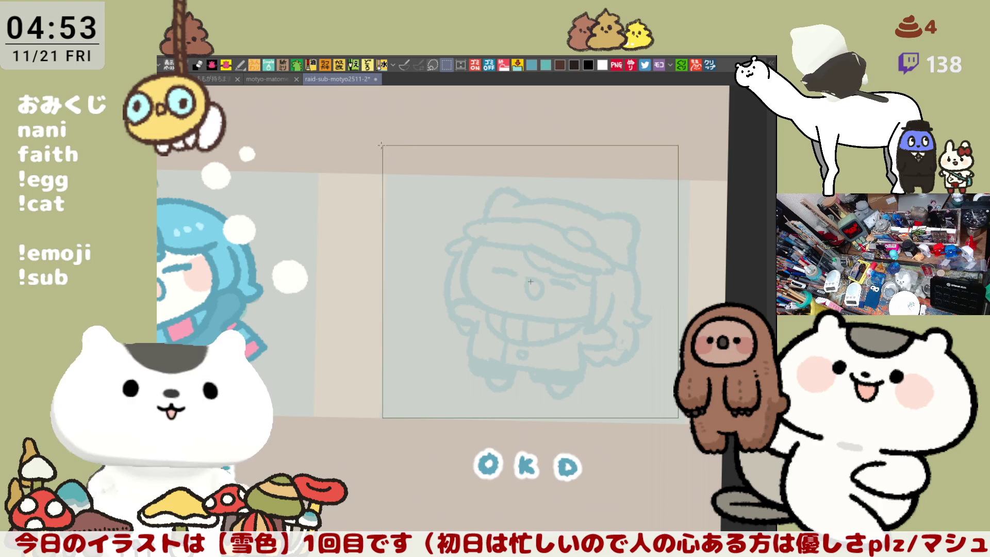
key(ctrl+t)
mouse_move(678, 146)
mouse_down()
mouse_move(745, 91)
mouse_move(737, 93)
mouse_up()
mouse_move(676, 360)
mouse_down()
mouse_move(651, 386)
mouse_move(623, 359)
mouse_move(640, 385)
mouse_move(601, 405)
mouse_up()
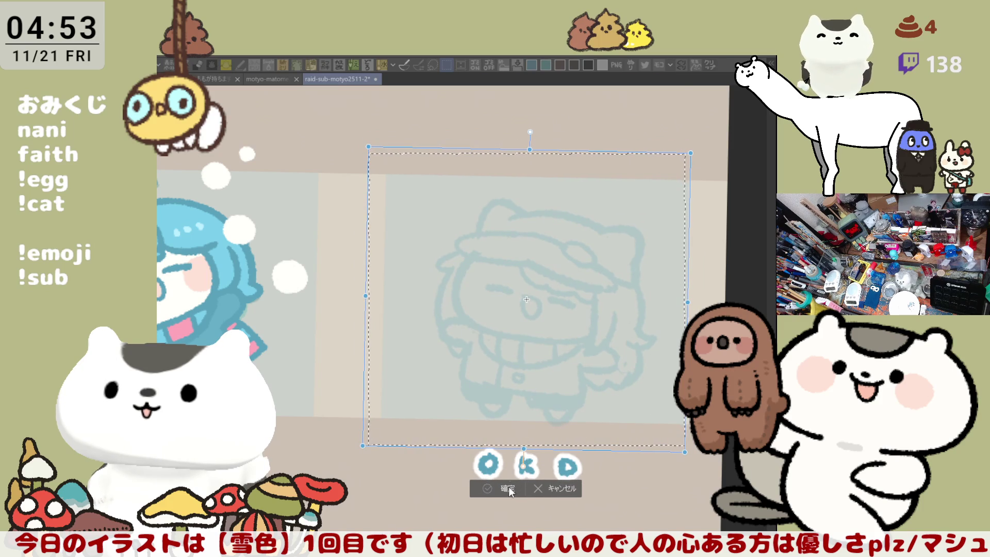
key(Return)
key(ctrl+d)
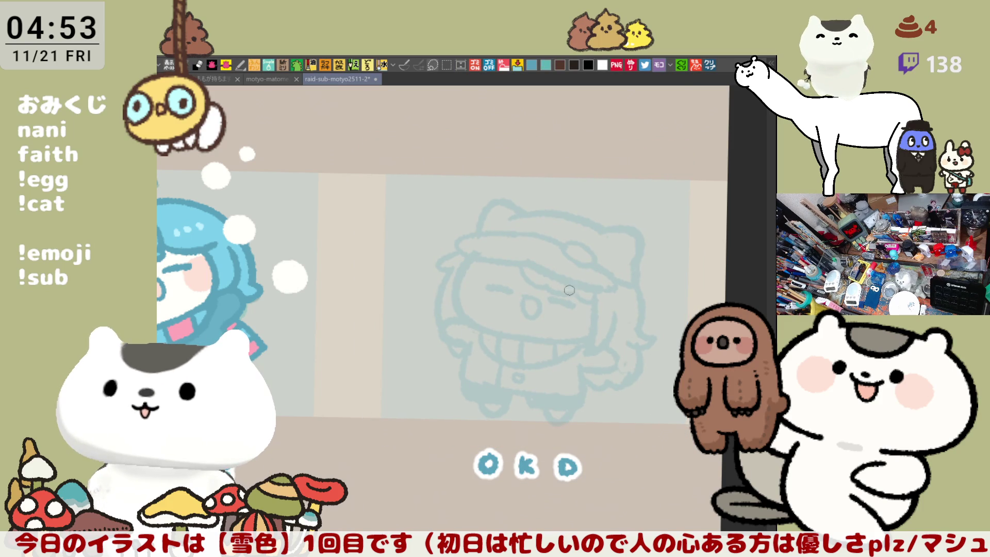
drag(580, 242, 549, 246)
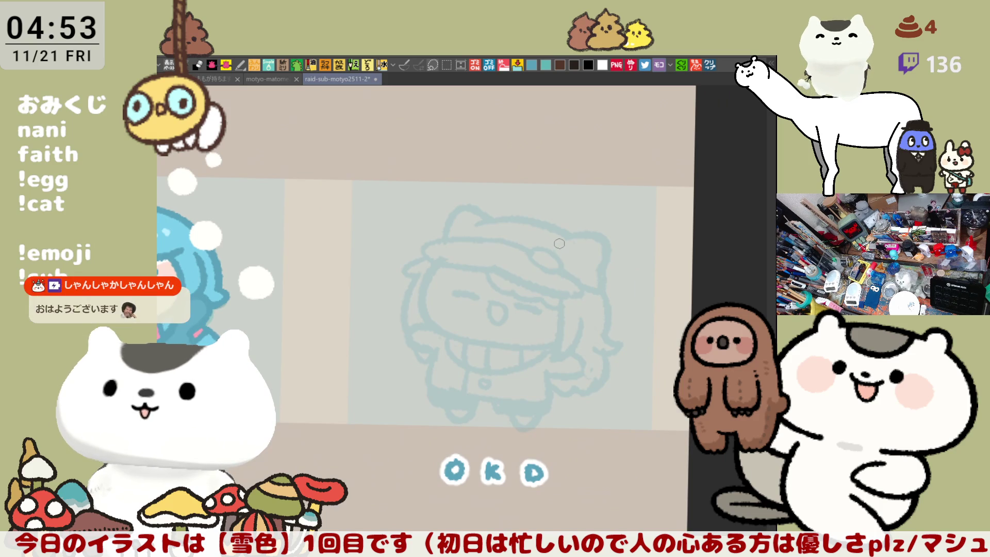
Zoom in on the cat sketch's head and ink the ear outline, retrying strokes with undo
scroll(561, 243, up, 3)
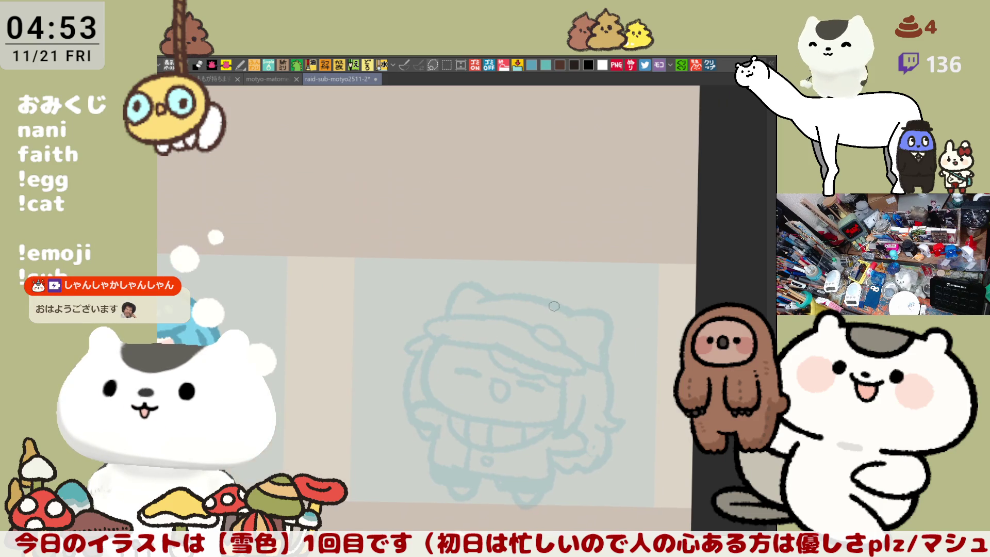
scroll(554, 306, up, 3)
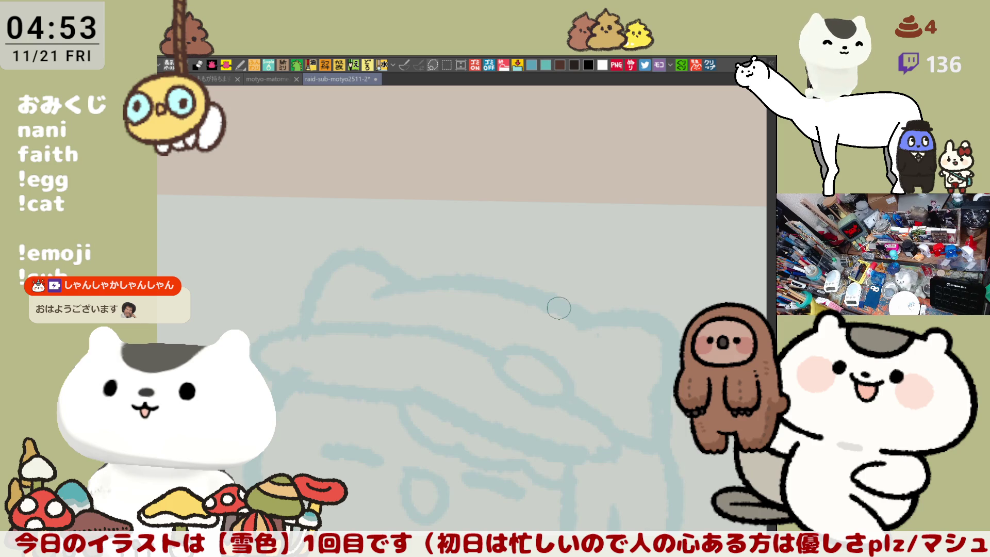
drag(539, 372, 565, 227)
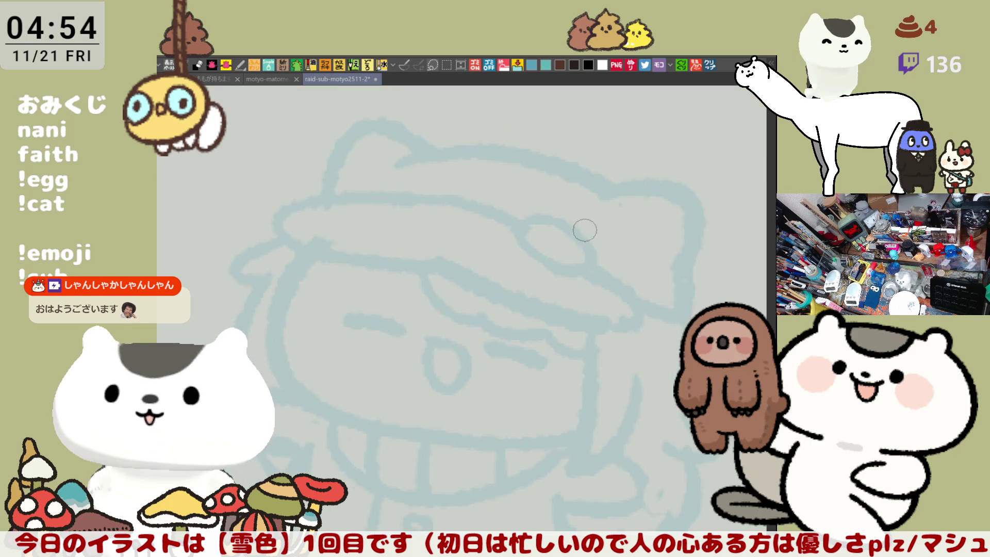
mouse_move(317, 221)
mouse_down()
mouse_move(333, 150)
mouse_move(394, 167)
mouse_up()
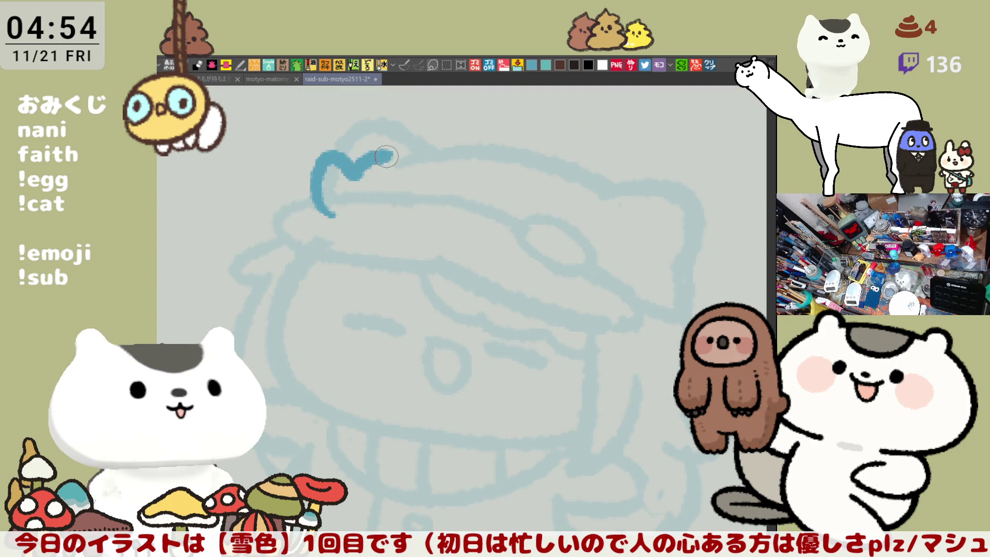
key(ctrl+z)
mouse_move(320, 215)
mouse_down()
mouse_move(367, 170)
mouse_move(335, 135)
mouse_move(393, 144)
mouse_move(398, 201)
mouse_up()
key(ctrl+z)
key(ctrl+z)
mouse_move(310, 203)
mouse_down()
mouse_move(355, 175)
mouse_move(399, 198)
mouse_up()
key(ctrl+z)
mouse_move(308, 196)
mouse_down()
mouse_move(330, 147)
mouse_move(353, 170)
mouse_move(384, 150)
mouse_move(395, 174)
mouse_up()
mouse_move(350, 148)
mouse_down()
mouse_move(379, 96)
mouse_move(425, 150)
mouse_up()
scroll(361, 170, up, 3)
key(ctrl+z)
Ink the arch over the hood top and extend the hood line rightward
drag(329, 214, 419, 205)
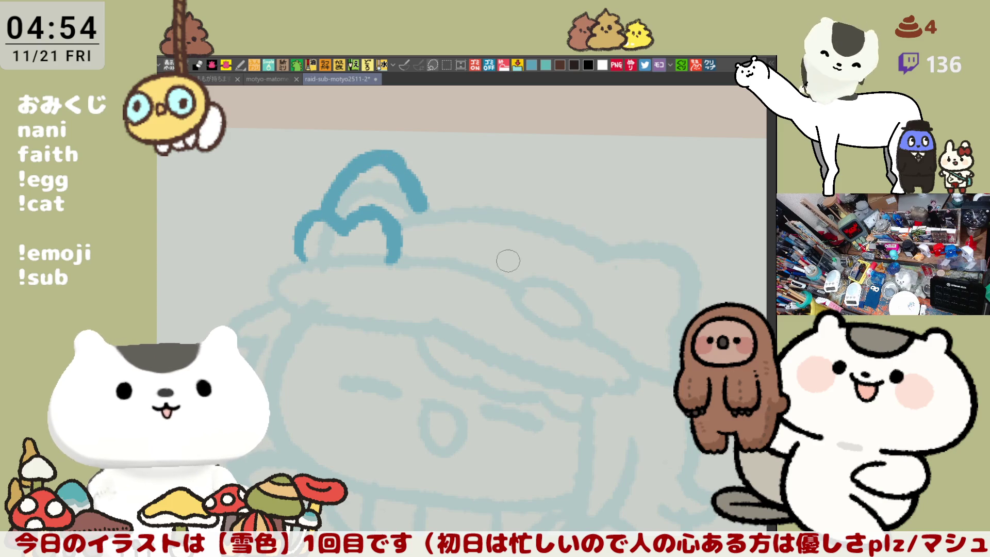
mouse_move(412, 204)
mouse_down()
mouse_move(613, 234)
mouse_move(629, 248)
mouse_up()
key(ctrl+z)
drag(413, 208, 619, 258)
key(ctrl+z)
drag(412, 209, 603, 255)
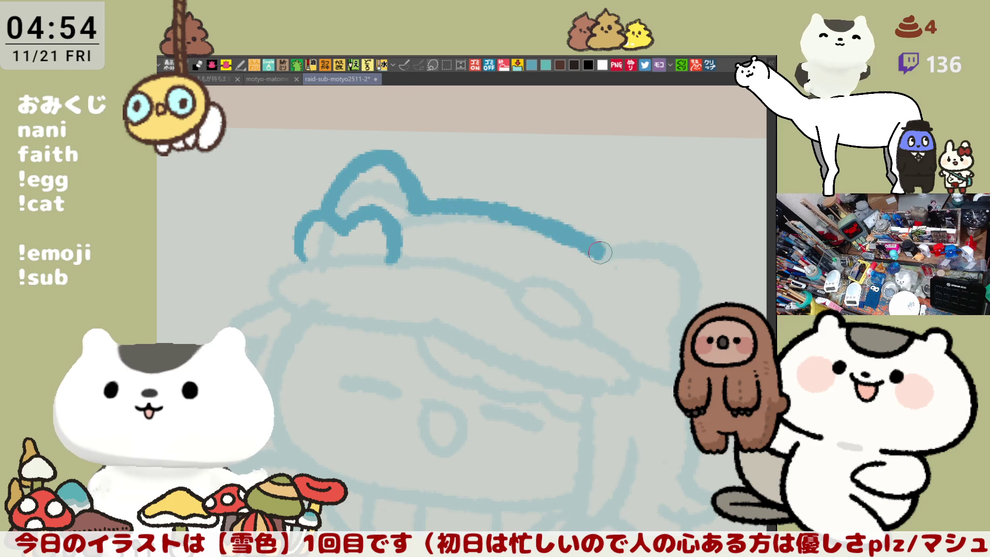
scroll(604, 256, down, 3)
key(ctrl+z)
mouse_move(399, 128)
mouse_down()
mouse_move(480, 133)
mouse_move(597, 183)
mouse_up()
key(ctrl+z)
mouse_move(399, 129)
mouse_down()
mouse_move(557, 155)
mouse_move(587, 172)
mouse_up()
Flip the canvas view horizontally, ink the hood's left-side curve, and attempt the eye
key(h)
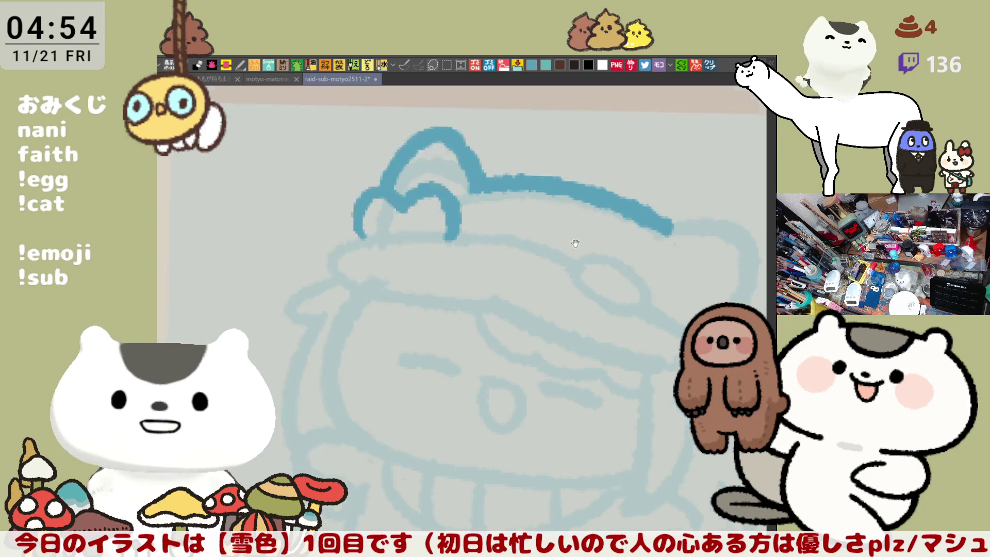
mouse_move(456, 209)
mouse_down()
mouse_move(465, 279)
mouse_move(645, 290)
mouse_up()
mouse_move(369, 221)
mouse_down()
mouse_move(352, 212)
mouse_move(351, 303)
mouse_up()
mouse_move(353, 218)
mouse_down()
mouse_move(415, 239)
mouse_move(410, 227)
mouse_up()
key(ctrl+z)
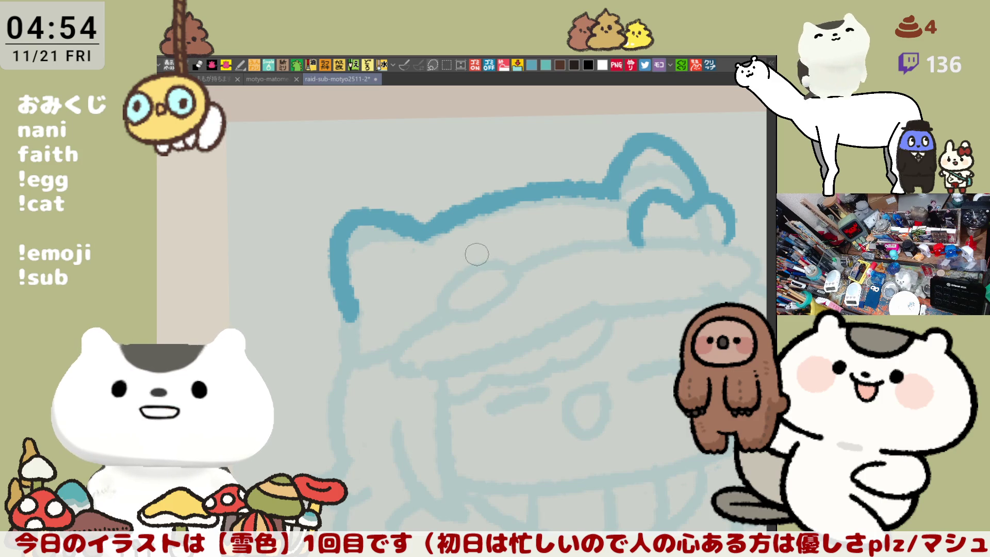
drag(519, 302, 468, 289)
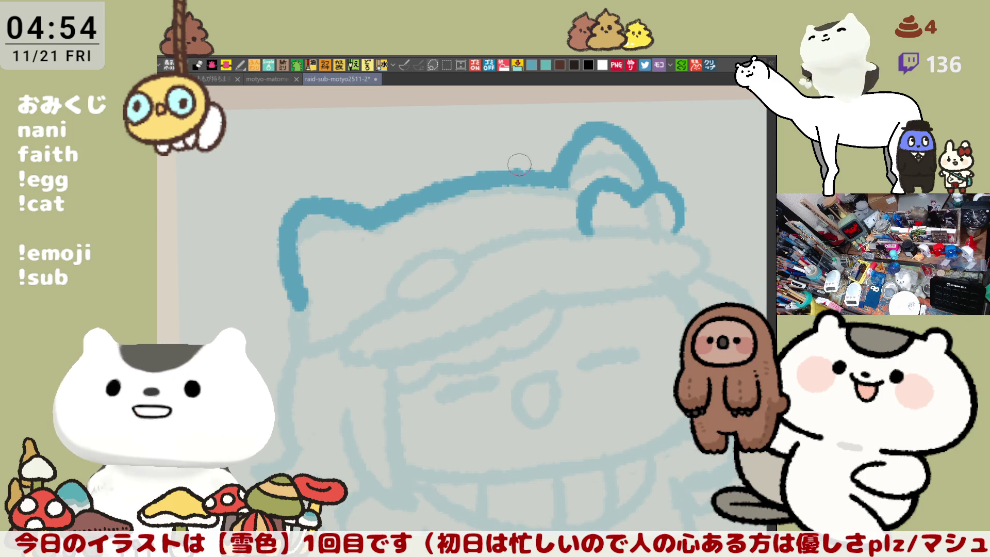
drag(566, 145, 555, 102)
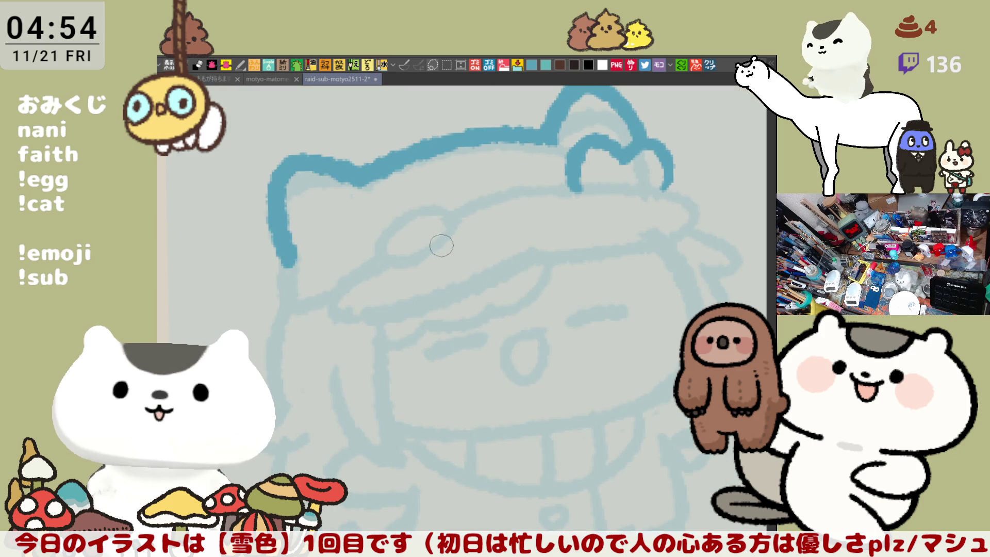
mouse_move(409, 258)
mouse_down()
mouse_move(379, 252)
mouse_move(413, 254)
mouse_move(416, 204)
mouse_move(402, 256)
mouse_move(456, 222)
mouse_move(384, 258)
mouse_up()
key(ctrl+z)
key(ctrl+z)
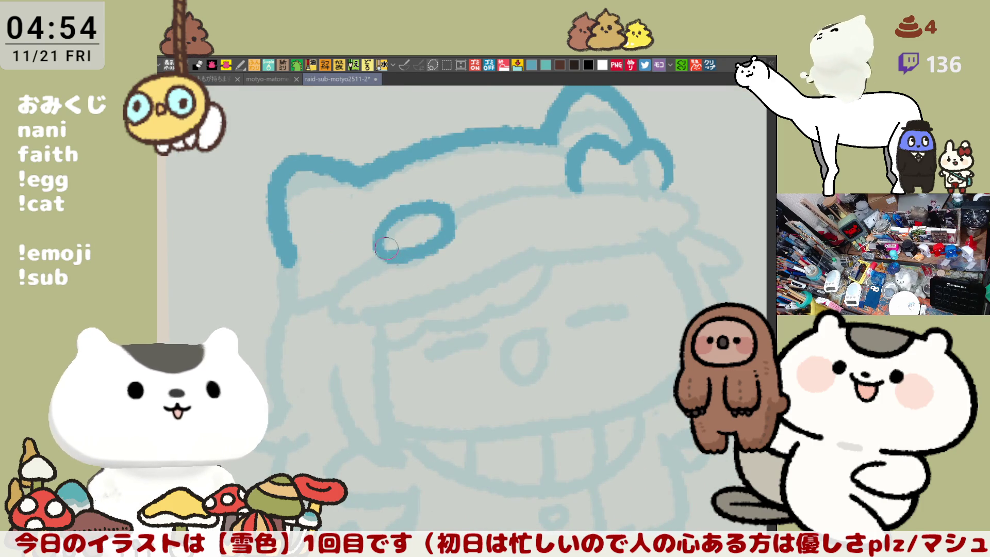
Ink the outline of the hood's heart-shaped bow, redrawing uneven strokes
key(ctrl+z)
drag(396, 218, 423, 253)
drag(394, 215, 419, 258)
key(ctrl+z)
mouse_move(404, 212)
mouse_down()
mouse_move(450, 238)
mouse_move(415, 253)
mouse_up()
key(ctrl+z)
drag(395, 214, 415, 260)
Flip the canvas view, redraw the bow's right half and add a curl at its top right
key(h)
scroll(620, 238, left, 3)
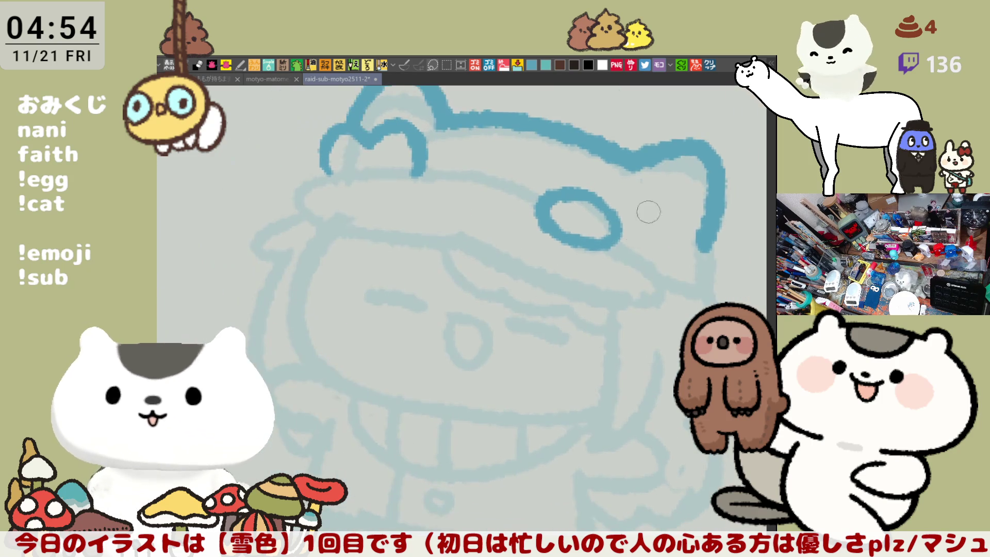
scroll(645, 216, right, 1)
key(ctrl+z)
drag(564, 236, 539, 275)
key(ctrl+z)
mouse_move(542, 227)
mouse_down()
mouse_move(515, 258)
mouse_move(568, 281)
mouse_move(521, 243)
mouse_up()
scroll(634, 261, down, 2)
scroll(633, 261, right, 1)
mouse_move(560, 209)
mouse_down()
mouse_move(555, 188)
mouse_move(621, 222)
mouse_move(610, 254)
mouse_move(557, 245)
mouse_up()
Ink the hood's right outline down past the bow, rotating the view to level the face
mouse_move(595, 277)
mouse_down()
mouse_move(574, 249)
mouse_move(623, 267)
mouse_up()
drag(628, 214, 624, 268)
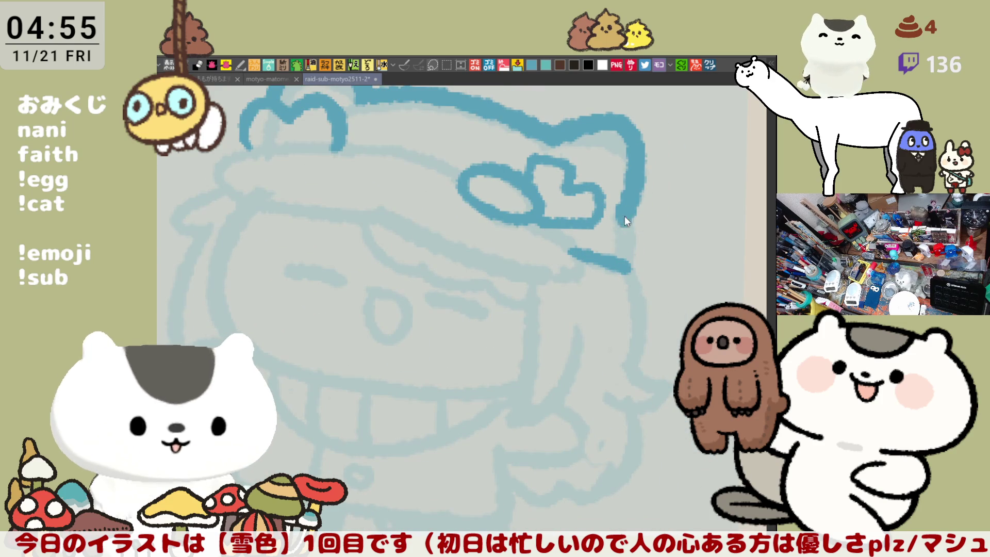
drag(629, 209, 626, 269)
mouse_move(638, 229)
mouse_down()
mouse_move(623, 181)
mouse_move(661, 272)
mouse_up()
drag(635, 236, 691, 260)
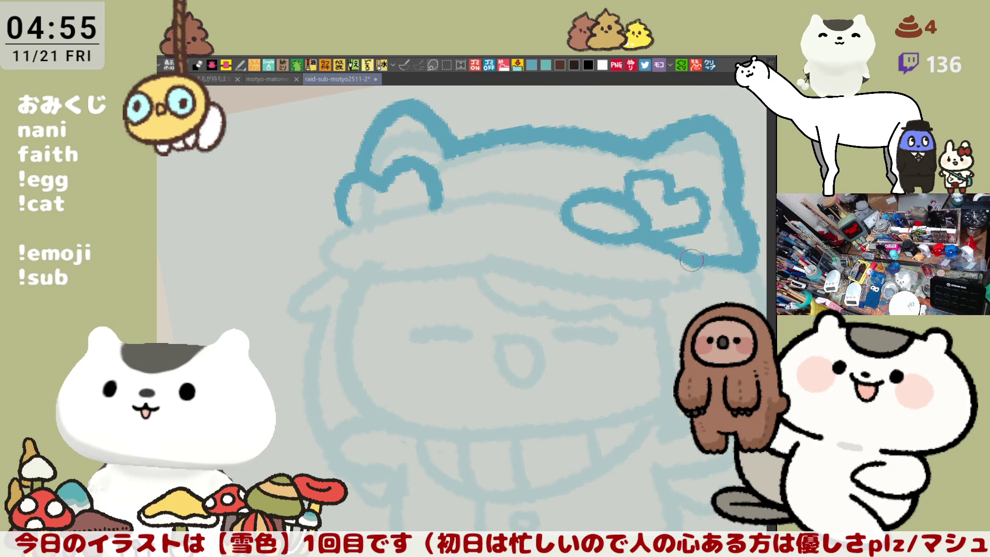
Ink the cap brim's upper and lower edges and close its right end into the outline
mouse_move(327, 229)
mouse_down()
mouse_move(525, 197)
mouse_move(567, 206)
mouse_up()
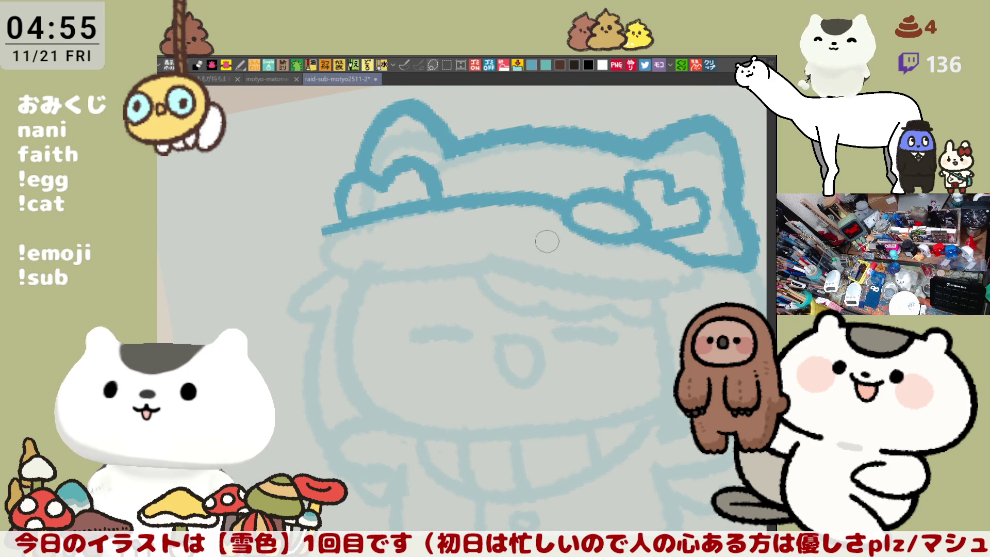
mouse_move(322, 230)
mouse_down()
mouse_move(372, 271)
mouse_move(520, 263)
mouse_up()
key(ctrl+z)
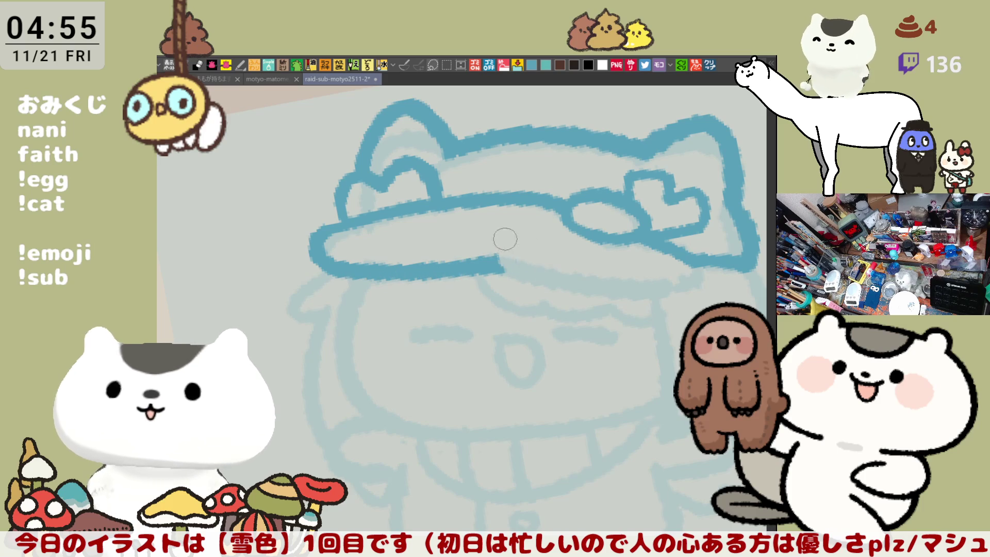
drag(496, 262, 691, 294)
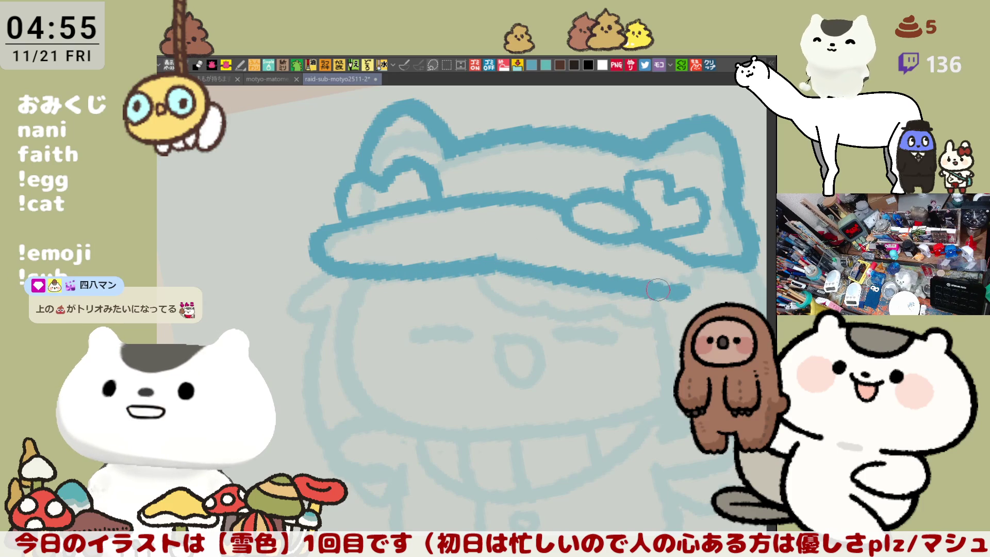
key(ctrl+z)
mouse_move(496, 264)
mouse_down()
mouse_move(551, 278)
mouse_move(690, 280)
mouse_up()
key(ctrl+z)
drag(489, 264, 680, 285)
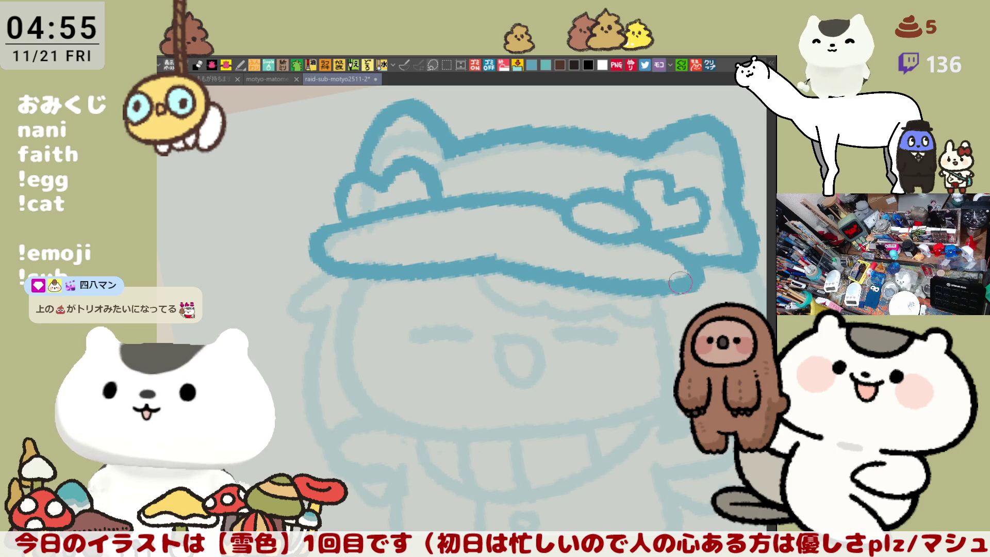
drag(680, 252, 671, 277)
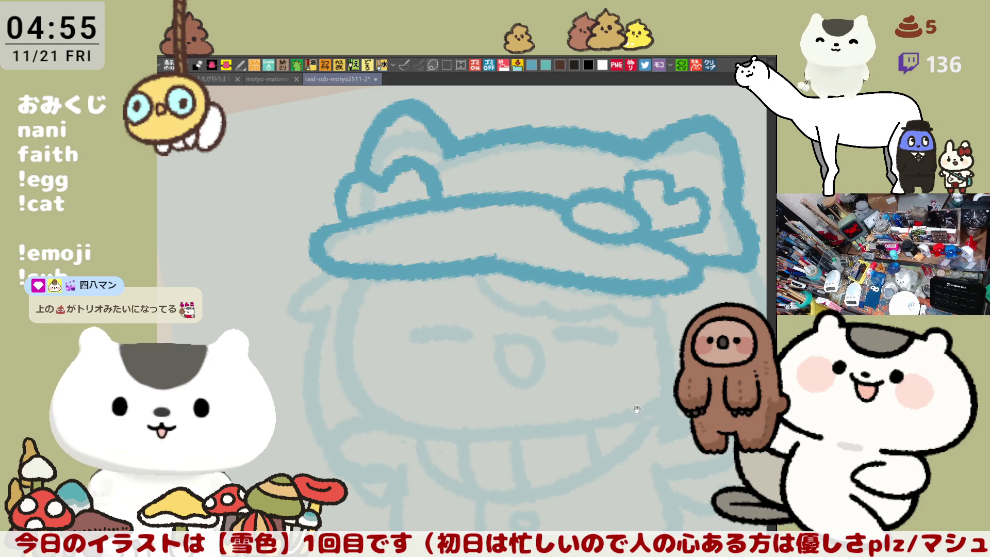
Ink the fringe line under the brim, extending it to the right
drag(651, 396, 579, 309)
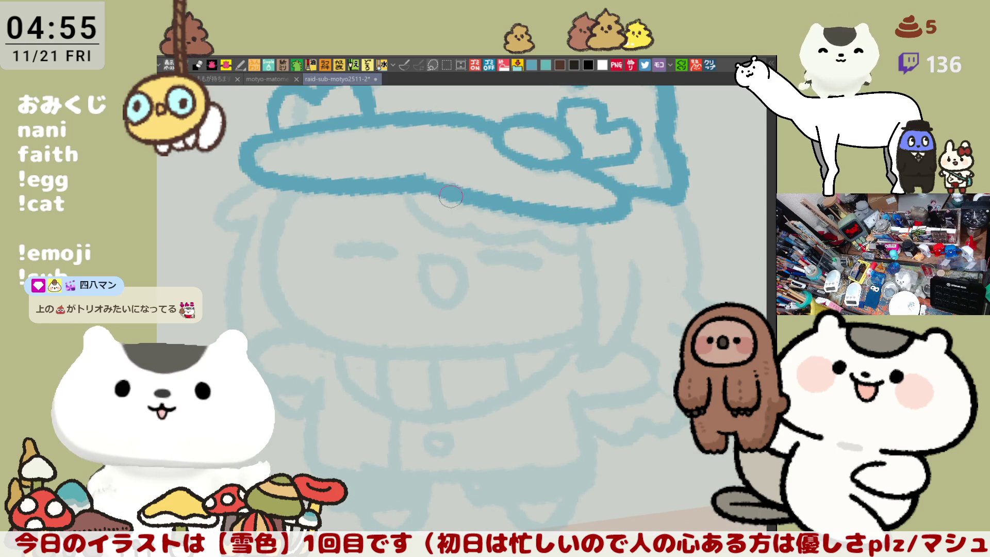
drag(410, 185, 471, 227)
key(ctrl+z)
drag(407, 193, 468, 219)
key(ctrl+z)
mouse_move(407, 192)
mouse_down()
mouse_move(484, 240)
mouse_move(500, 237)
mouse_move(426, 213)
mouse_move(576, 238)
mouse_up()
key(ctrl+z)
key(ctrl+z)
drag(512, 232, 576, 238)
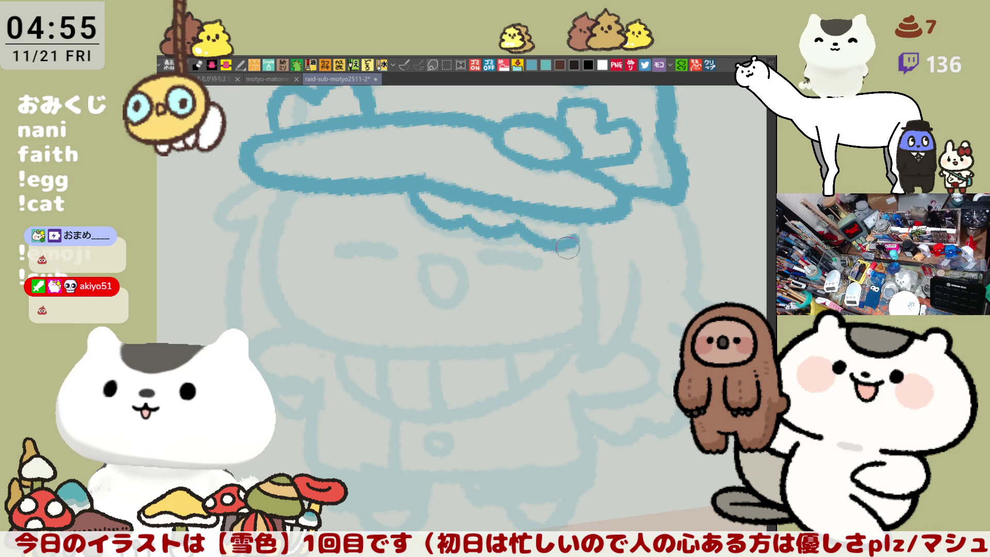
Ink the left face edge down from the brim, retrying the curve several times
drag(443, 281, 546, 266)
mouse_move(402, 172)
mouse_down()
mouse_move(367, 286)
mouse_move(361, 241)
mouse_move(396, 298)
mouse_up()
key(ctrl+z)
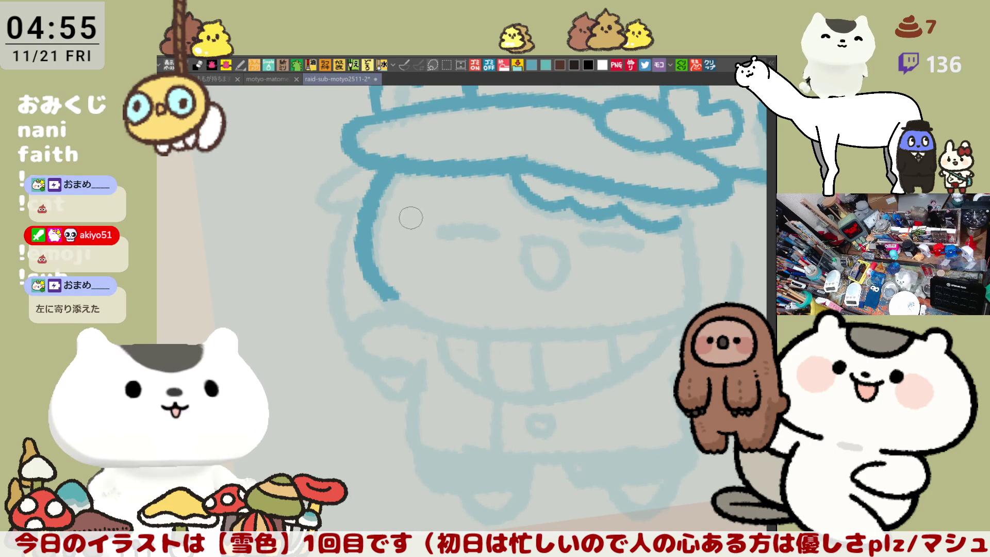
key(ctrl+z)
key(ctrl+y)
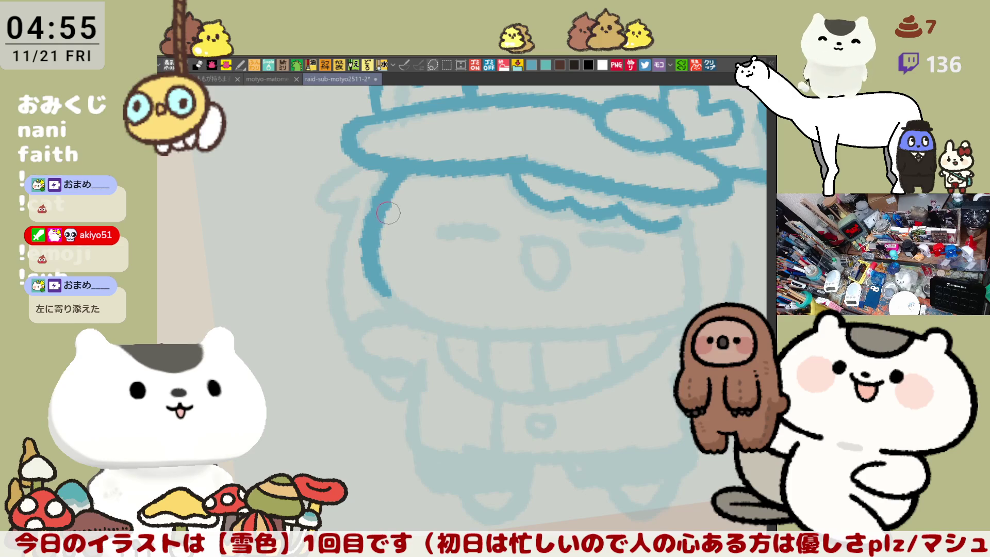
key(ctrl+z)
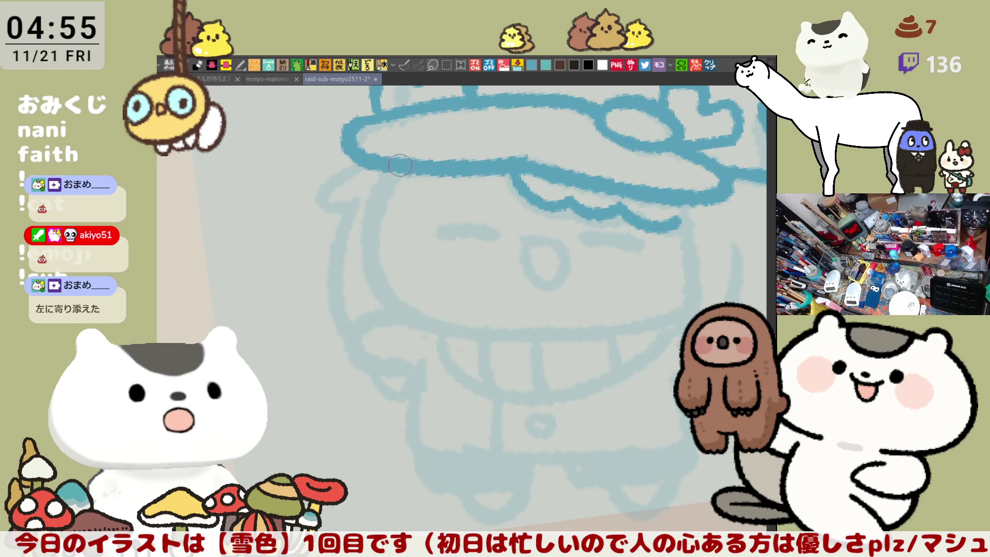
drag(401, 165, 390, 306)
key(ctrl+z)
drag(401, 172, 390, 300)
key(ctrl+z)
mouse_move(402, 173)
mouse_down()
mouse_move(380, 297)
mouse_move(407, 309)
mouse_up()
key(ctrl+z)
mouse_move(402, 170)
mouse_down()
mouse_move(387, 299)
mouse_move(418, 323)
mouse_up()
key(ctrl+z)
Carry the left face edge down to the chin and try a jaw line toward the right
mouse_move(402, 164)
mouse_down()
mouse_move(367, 273)
mouse_move(403, 312)
mouse_up()
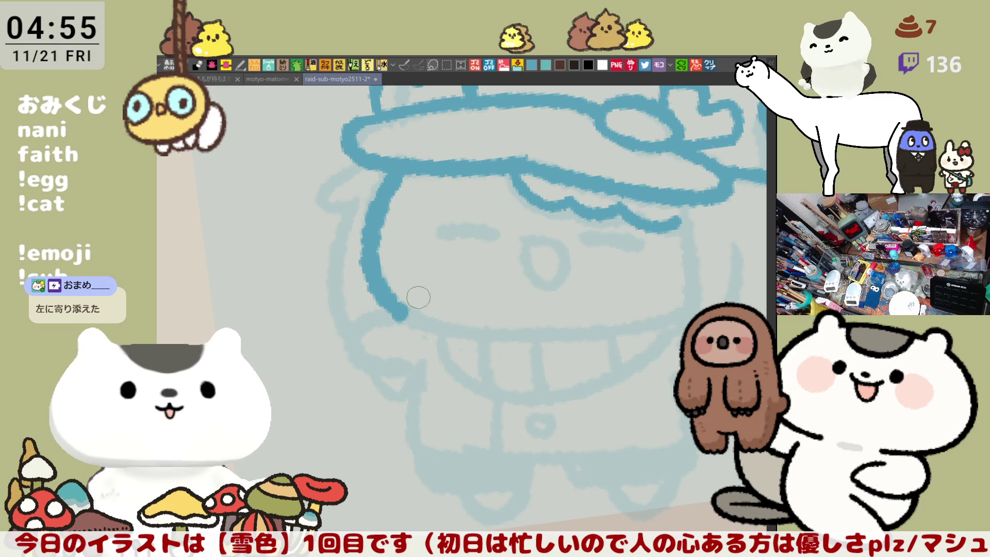
key(ctrl+z)
drag(403, 172, 413, 315)
key(ctrl+z)
mouse_move(404, 174)
mouse_down()
mouse_move(385, 201)
mouse_move(400, 309)
mouse_move(480, 334)
mouse_up()
key(ctrl+z)
key(ctrl+z)
mouse_move(407, 173)
mouse_down()
mouse_move(390, 300)
mouse_move(470, 328)
mouse_move(635, 315)
mouse_up()
key(ctrl+z)
drag(472, 330, 693, 315)
key(ctrl+z)
drag(466, 329, 647, 316)
key(ctrl+z)
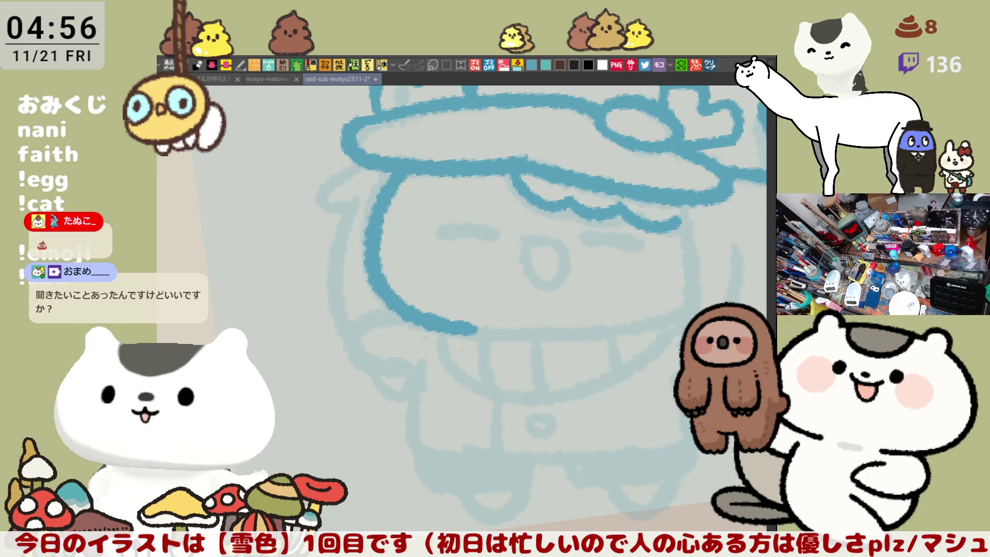
Ink the curled left end of the brim, redrawing shaky attempts
scroll(414, 238, up, 3)
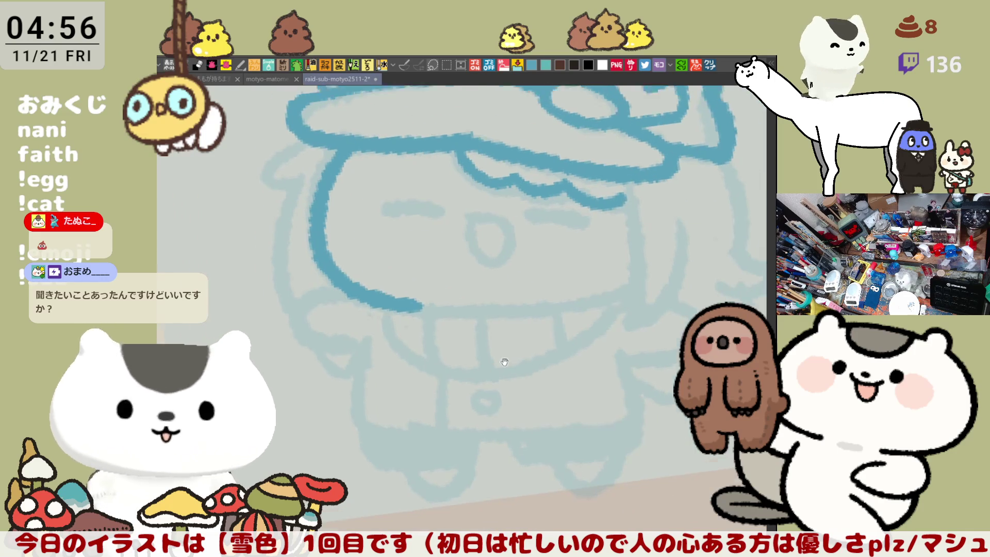
mouse_move(404, 165)
mouse_down()
mouse_move(399, 217)
mouse_move(360, 178)
mouse_move(384, 208)
mouse_up()
key(ctrl+z)
key(ctrl+z)
mouse_move(399, 160)
mouse_down()
mouse_move(355, 196)
mouse_move(384, 216)
mouse_move(357, 187)
mouse_move(386, 209)
mouse_up()
key(ctrl+z)
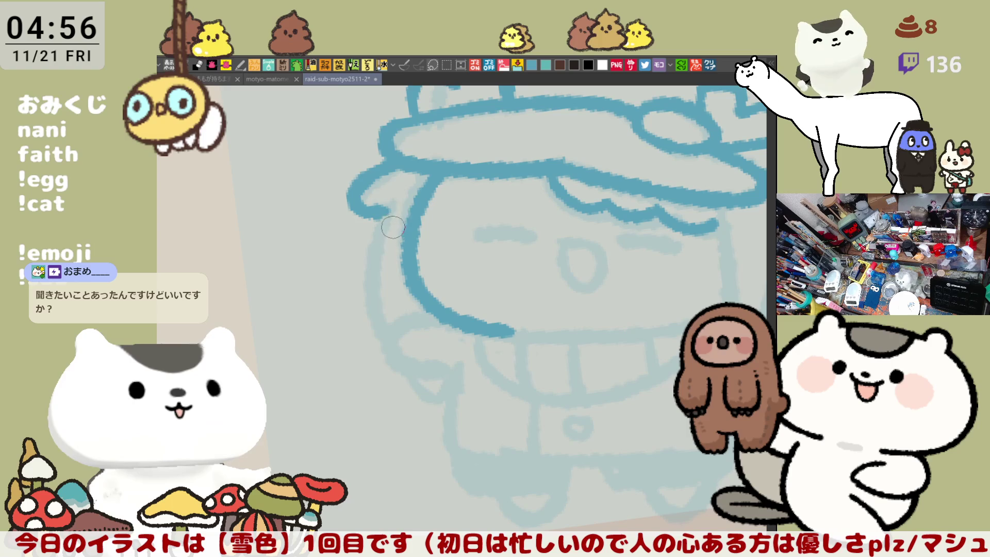
key(ctrl+z)
drag(407, 166, 389, 227)
key(ctrl+z)
mouse_move(409, 171)
mouse_down()
mouse_move(361, 189)
mouse_move(384, 219)
mouse_up()
key(ctrl+z)
mouse_move(407, 165)
mouse_down()
mouse_move(387, 206)
mouse_move(384, 335)
mouse_up()
Ink the face's left side from the brim down to the chin
key(ctrl+z)
drag(393, 200, 384, 334)
key(ctrl+z)
mouse_move(392, 199)
mouse_down()
mouse_move(384, 216)
mouse_move(392, 328)
mouse_up()
Ink both closed eyes as short dark blue dashes
scroll(420, 304, right, 5)
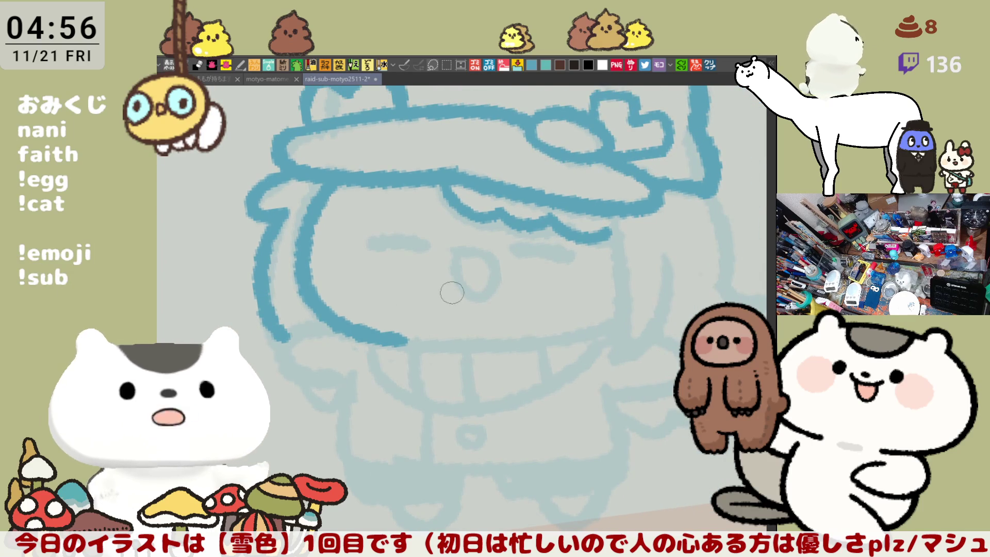
mouse_move(373, 242)
mouse_down()
mouse_move(428, 243)
mouse_move(375, 243)
mouse_up()
mouse_move(567, 254)
mouse_down()
mouse_move(517, 249)
mouse_move(572, 254)
mouse_move(525, 250)
mouse_up()
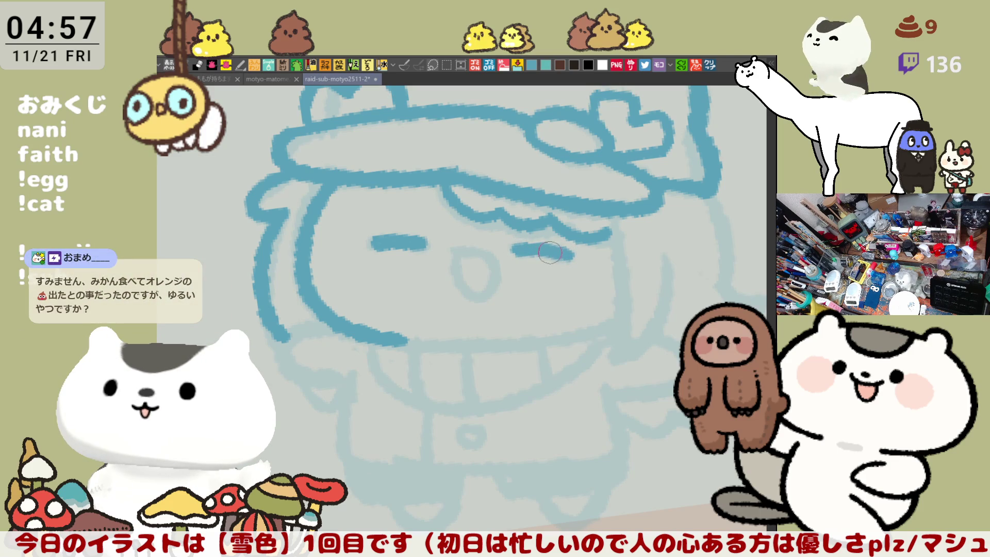
Redraw the right eye as a darker line
key(ctrl+z)
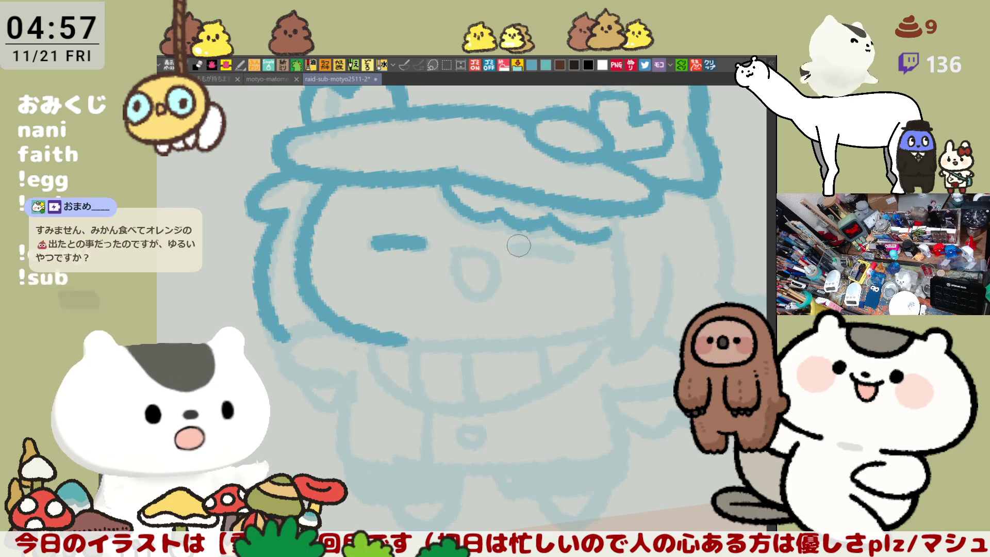
drag(517, 248, 571, 263)
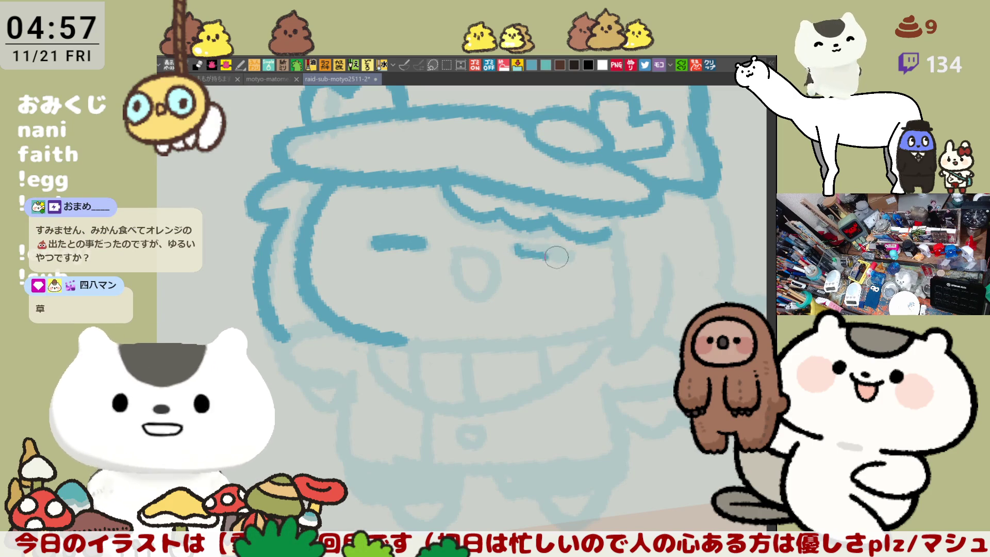
key(ctrl+z)
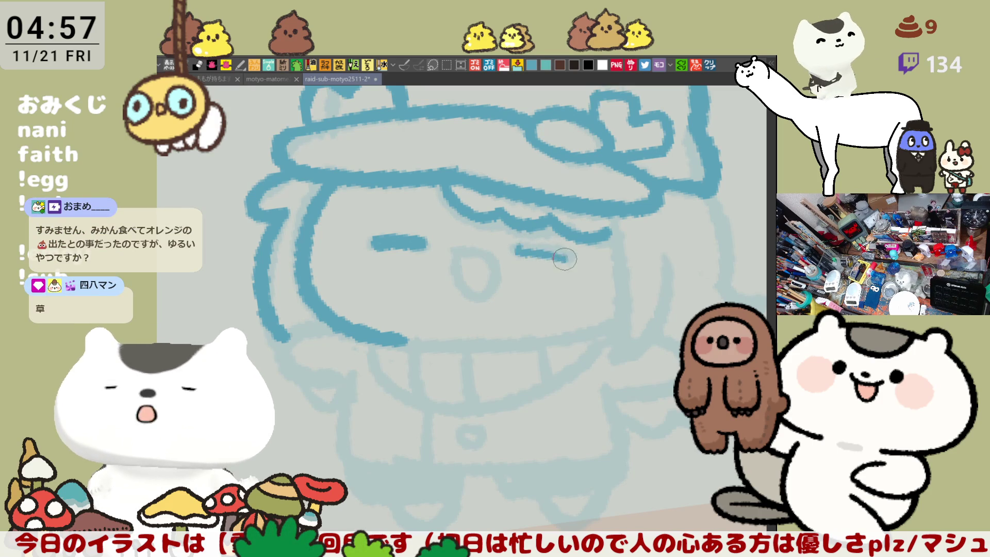
drag(524, 246, 571, 254)
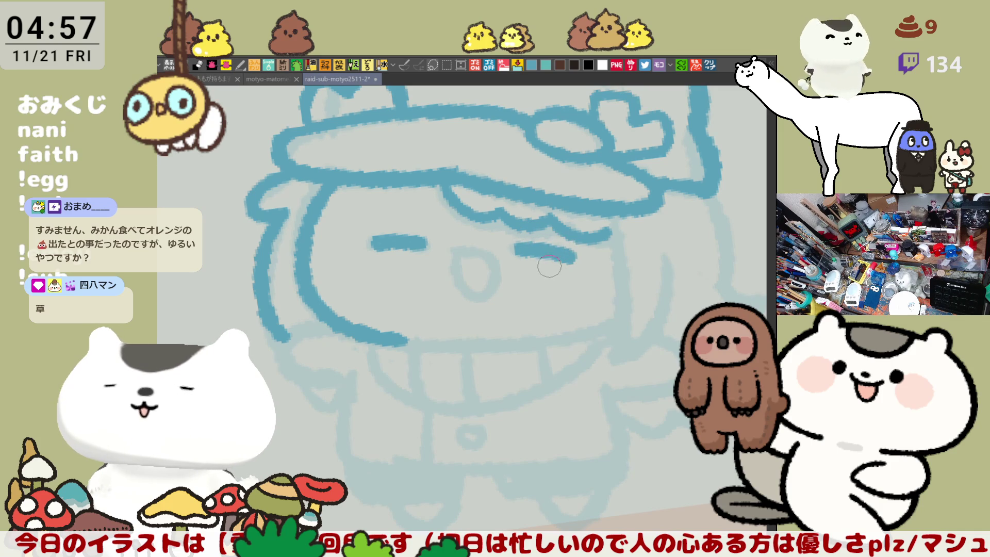
Ink the chin line in dark blue, retrying different lengths
drag(407, 341, 528, 345)
key(ctrl+z)
drag(400, 340, 551, 340)
key(ctrl+z)
drag(402, 341, 570, 341)
key(ctrl+z)
drag(402, 340, 503, 343)
key(ctrl+z)
Extend the chin line across the jaw toward the right cheek
drag(382, 340, 588, 328)
key(ctrl+z)
drag(397, 341, 601, 324)
key(ctrl+z)
mouse_move(400, 340)
mouse_down()
mouse_move(549, 335)
mouse_move(621, 315)
mouse_up()
key(ctrl+z)
drag(536, 335, 614, 320)
key(ctrl+z)
drag(542, 335, 602, 322)
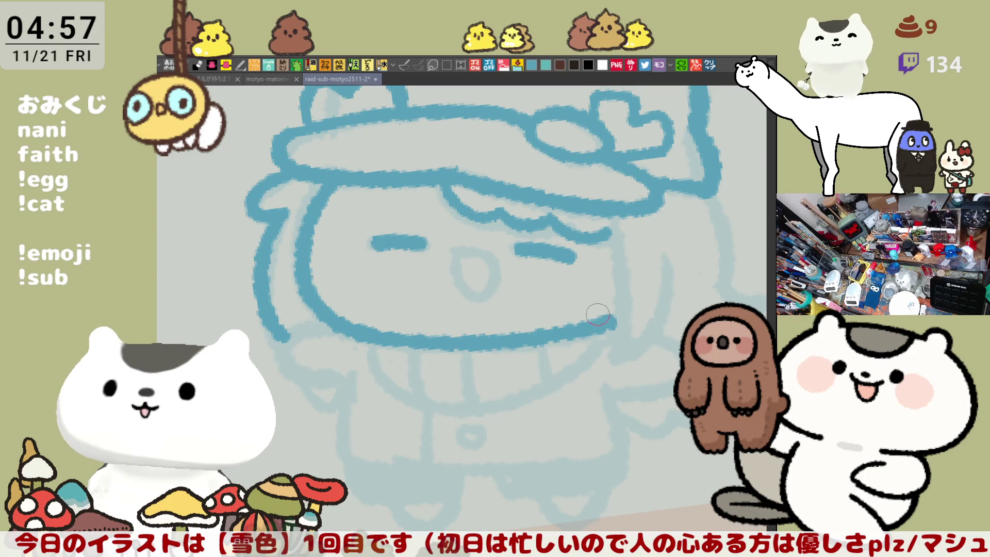
Ink the small open mouth over the sketch, retrying it as a loop
mouse_move(453, 248)
mouse_down()
mouse_move(495, 258)
mouse_move(479, 301)
mouse_move(453, 255)
mouse_move(489, 258)
mouse_move(453, 258)
mouse_up()
key(ctrl+z)
key(ctrl+z)
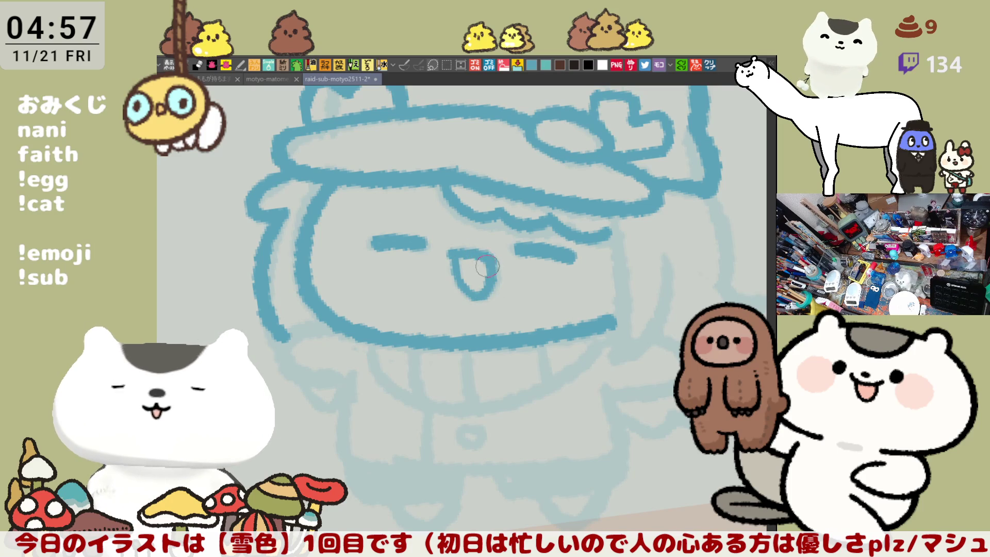
key(ctrl+z)
mouse_move(449, 253)
mouse_down()
mouse_move(498, 284)
mouse_move(453, 254)
mouse_move(456, 281)
mouse_move(454, 253)
mouse_move(475, 253)
mouse_move(454, 254)
mouse_move(456, 265)
mouse_move(484, 255)
mouse_move(456, 260)
mouse_move(497, 278)
mouse_move(479, 255)
mouse_up()
key(ctrl+z)
key(ctrl+z)
key(ctrl+z)
key(ctrl+z)
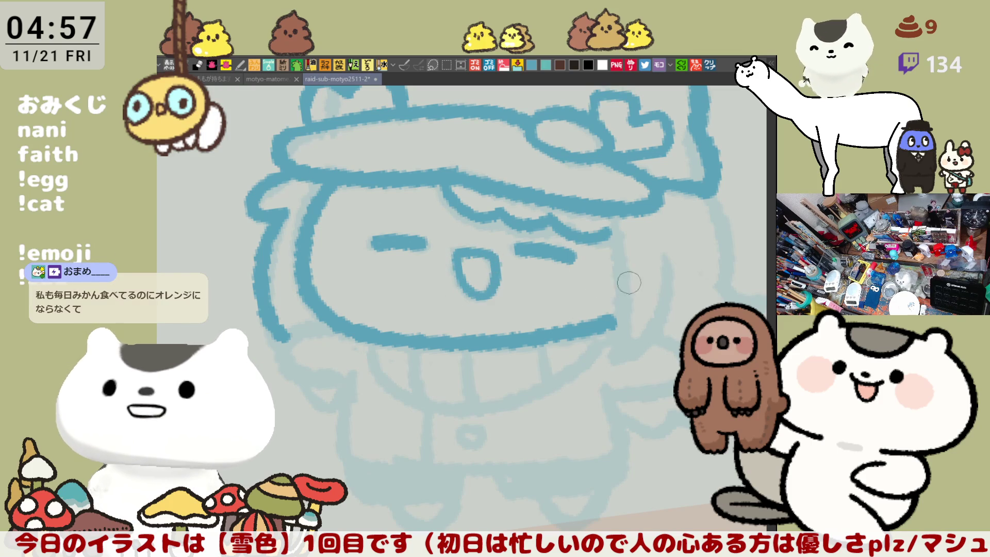
Ink the face's right edge down to the jaw
drag(611, 238, 609, 347)
key(ctrl+z)
drag(611, 238, 609, 352)
key(ctrl+z)
drag(610, 229, 609, 351)
key(ctrl+z)
drag(608, 242, 612, 345)
key(ctrl+z)
drag(610, 235, 610, 348)
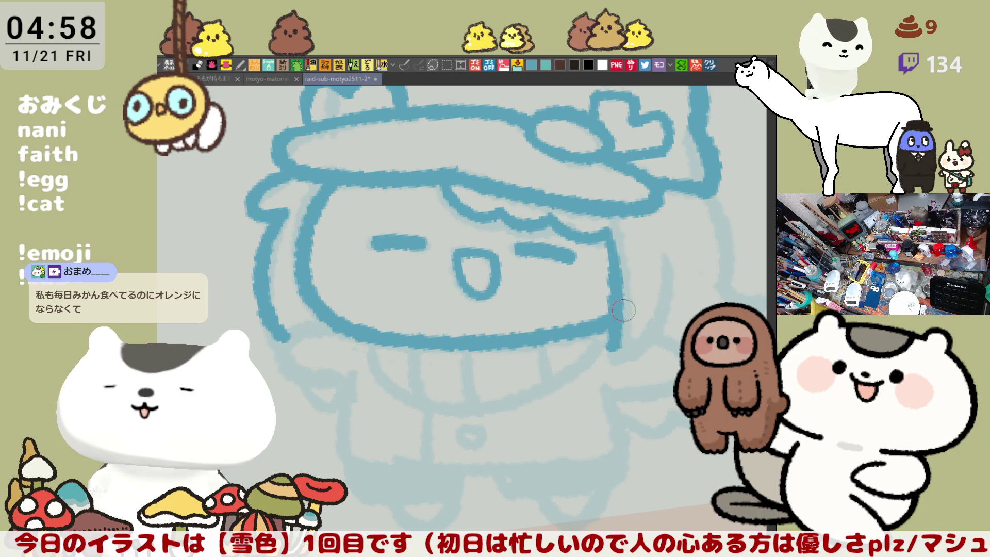
With the canvas mirrored, ink the face's left edge down to the jaw, then unflip the view
key(h)
scroll(418, 276, up, 2)
drag(414, 258, 452, 381)
key(ctrl+z)
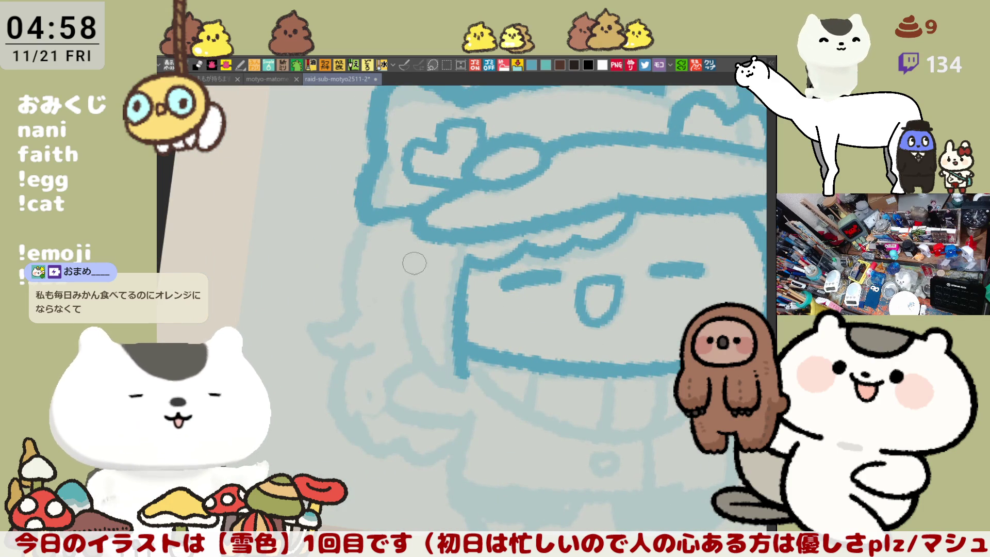
drag(407, 255, 449, 382)
key(ctrl+z)
mouse_move(410, 255)
mouse_down()
mouse_move(409, 342)
mouse_move(461, 372)
mouse_up()
key(h)
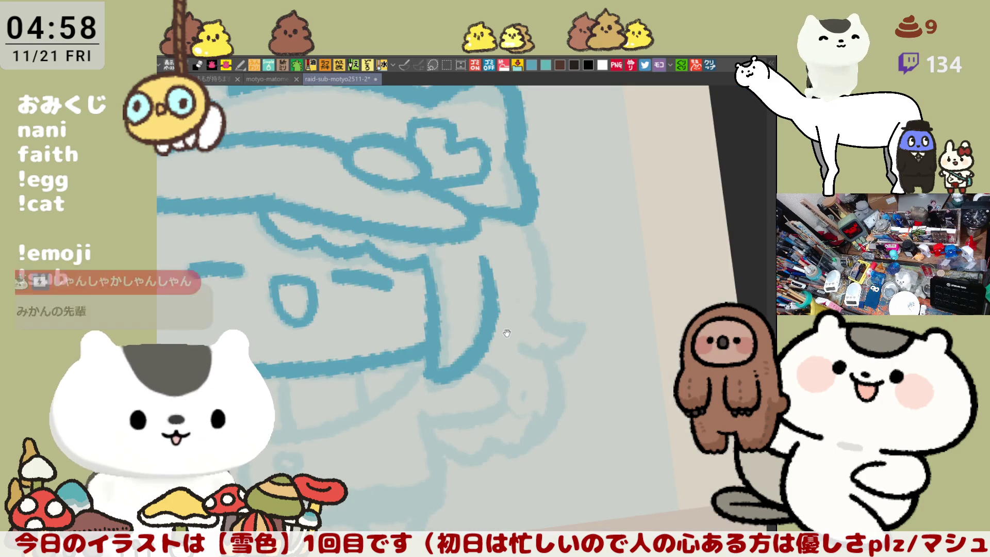
Ink the hair strand beside the face, redrawing it longer and more curved
key(ctrl+z)
drag(518, 245, 475, 363)
key(ctrl+z)
drag(510, 258, 481, 359)
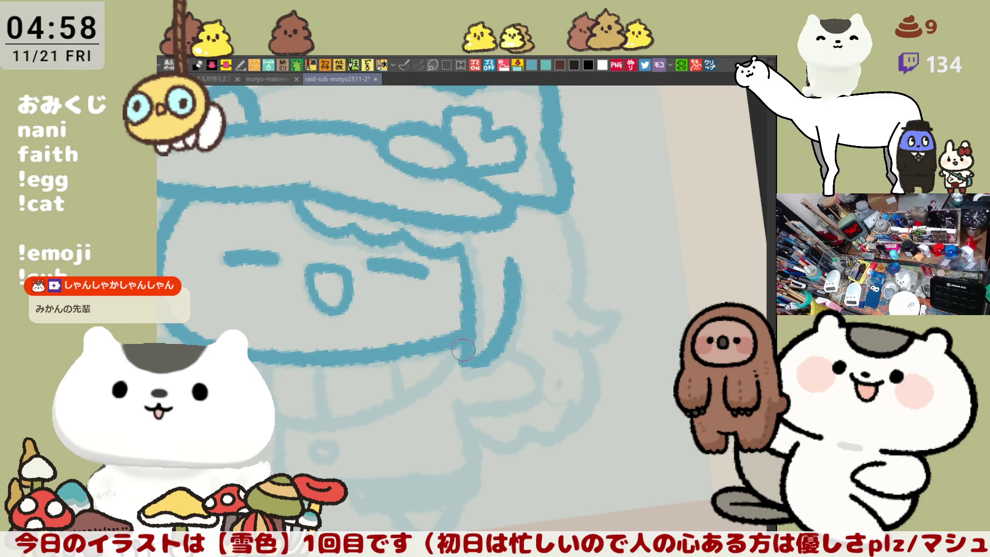
drag(556, 240, 643, 219)
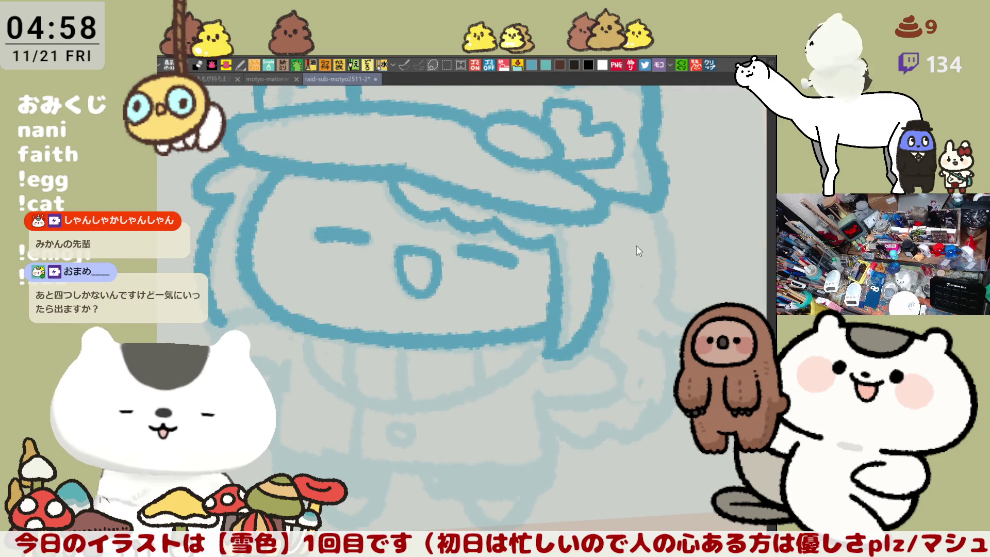
key(ctrl+z)
drag(602, 250, 557, 354)
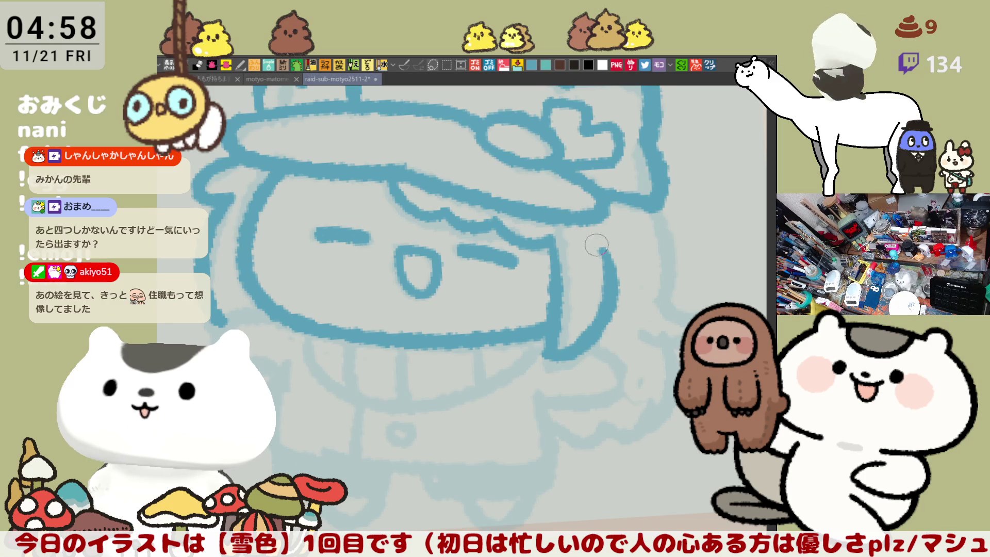
Ink the hair strand down the face's right side, ending in a small curl
mouse_move(642, 203)
mouse_down()
mouse_move(665, 279)
mouse_move(660, 314)
mouse_move(672, 289)
mouse_move(661, 274)
mouse_up()
key(ctrl+z)
key(ctrl+z)
mouse_move(646, 202)
mouse_down()
mouse_move(659, 309)
mouse_move(559, 304)
mouse_move(621, 305)
mouse_up()
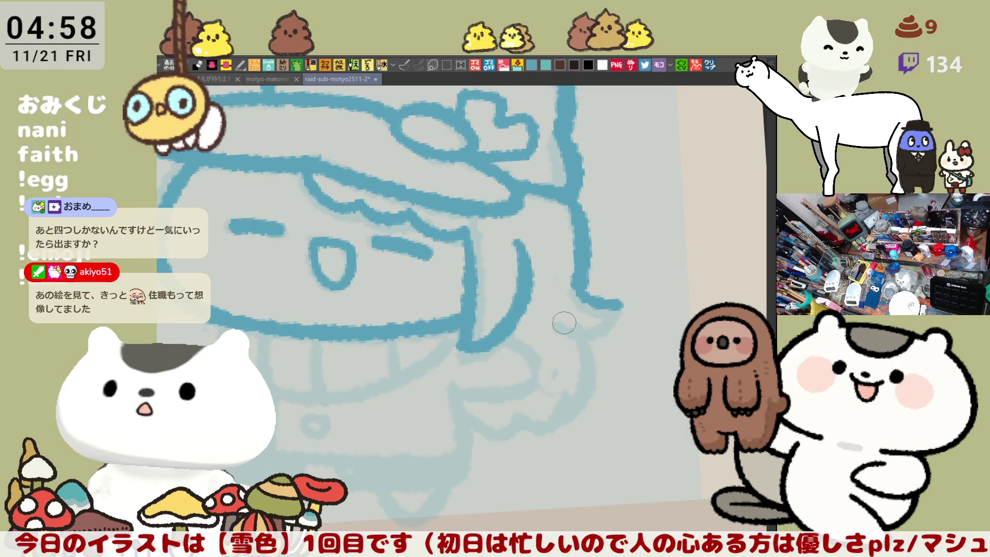
drag(557, 330, 624, 305)
key(ctrl+z)
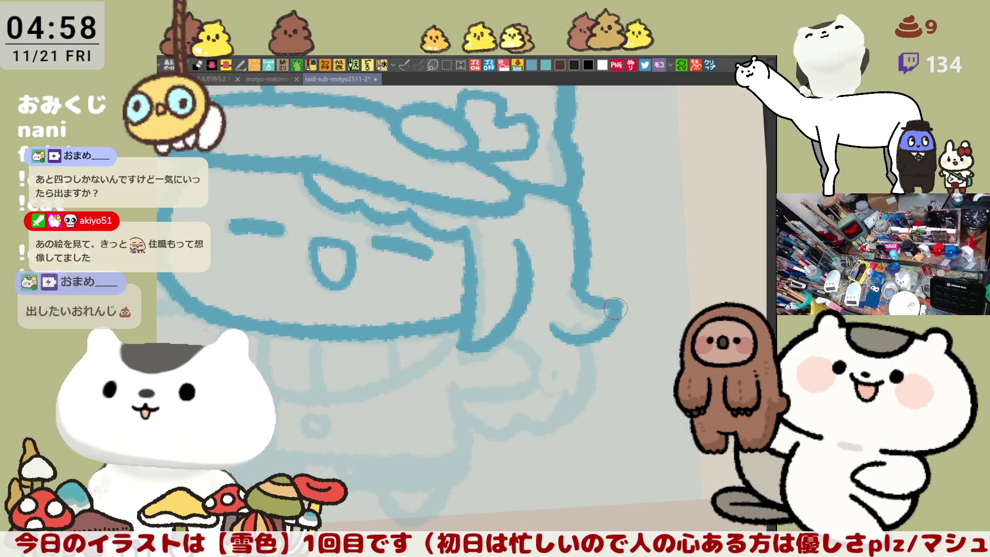
mouse_move(549, 323)
mouse_down()
mouse_move(570, 337)
mouse_move(616, 308)
mouse_up()
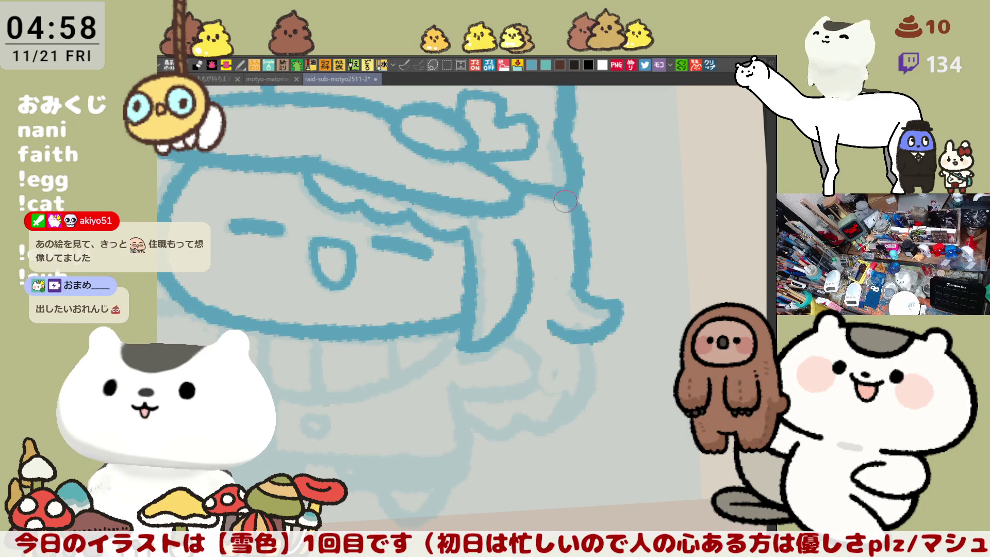
Redraw the short stroke at the lower left, thicker
scroll(573, 218, left, 5)
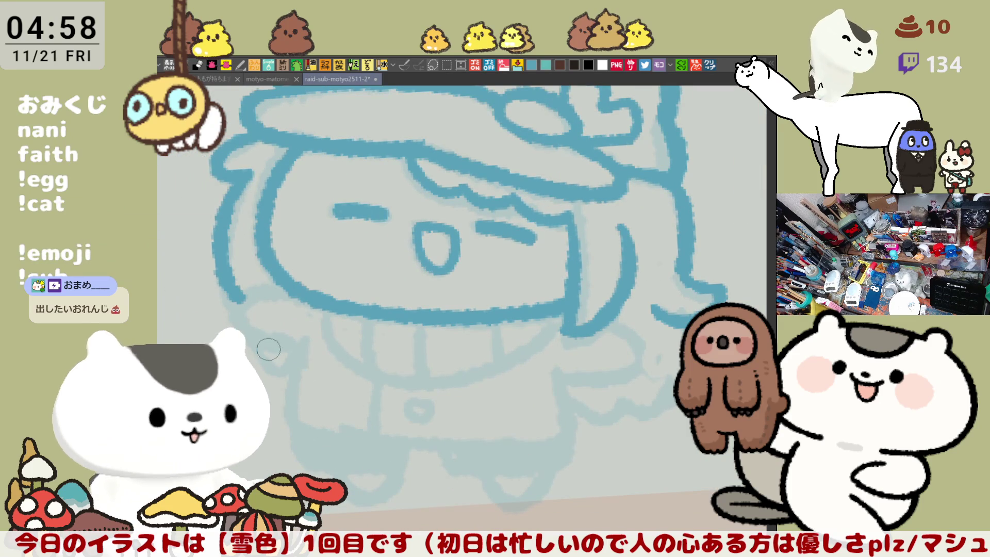
key(ctrl+z)
drag(259, 343, 296, 374)
key(ctrl+z)
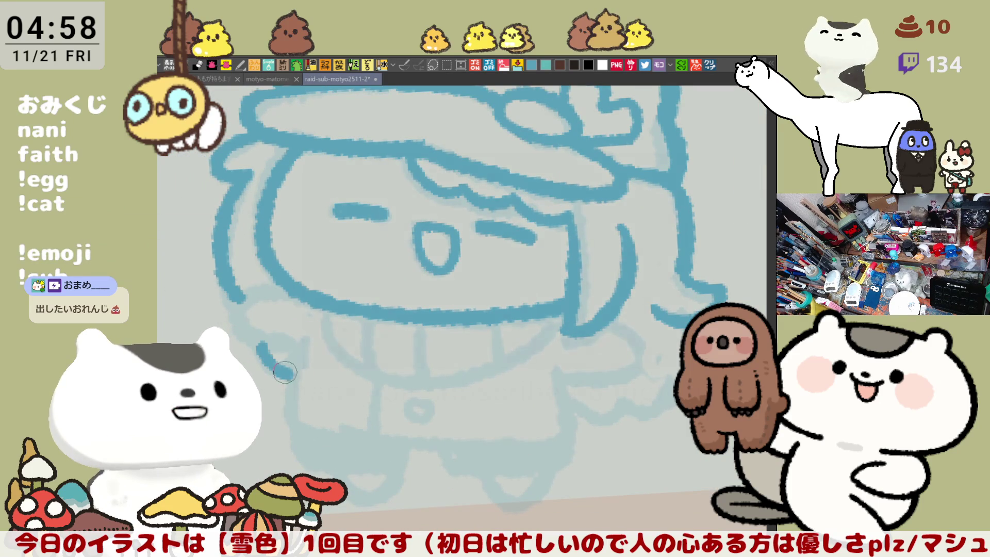
drag(259, 343, 295, 376)
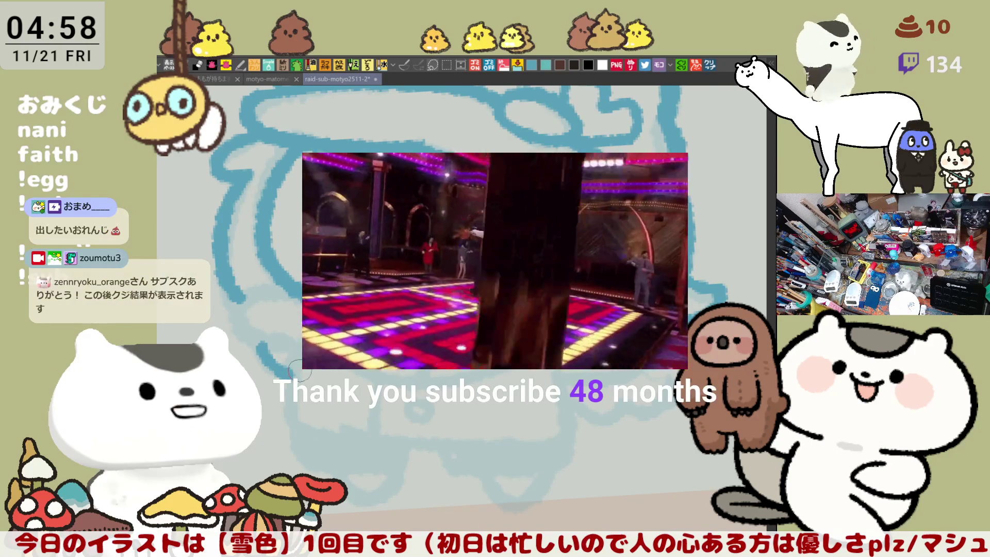
Undo and restore the recent lower-left strokes to compare them
scroll(294, 350, left, 2)
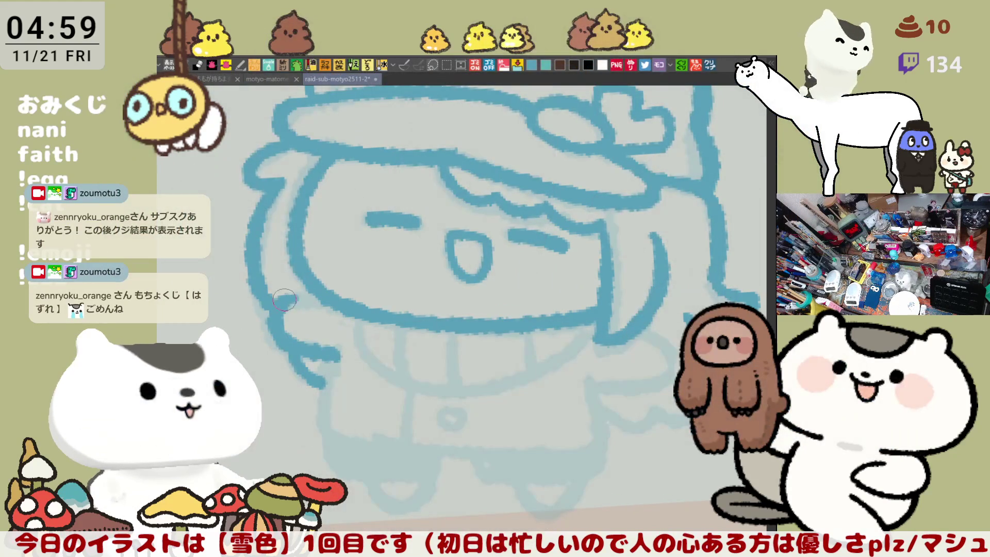
key(ctrl+z)
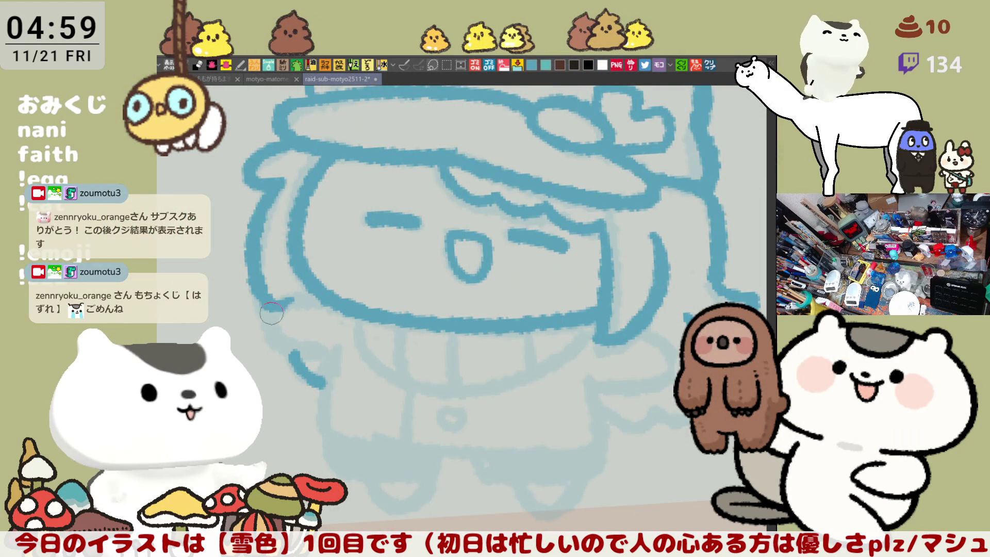
key(ctrl+y)
key(ctrl+y)
key(ctrl+y)
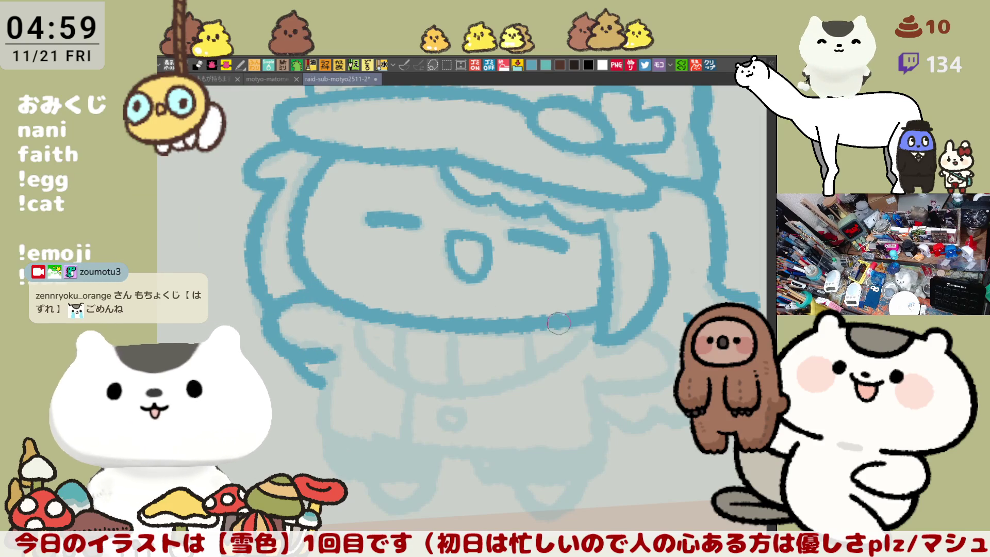
On the mirrored canvas, ink the curling hair lock sweeping out below the face's left side
key(h)
mouse_move(358, 330)
mouse_down()
mouse_move(355, 392)
mouse_move(403, 384)
mouse_up()
key(ctrl+z)
drag(355, 320, 405, 381)
key(ctrl+z)
mouse_move(356, 318)
mouse_down()
mouse_move(406, 380)
mouse_move(364, 316)
mouse_up()
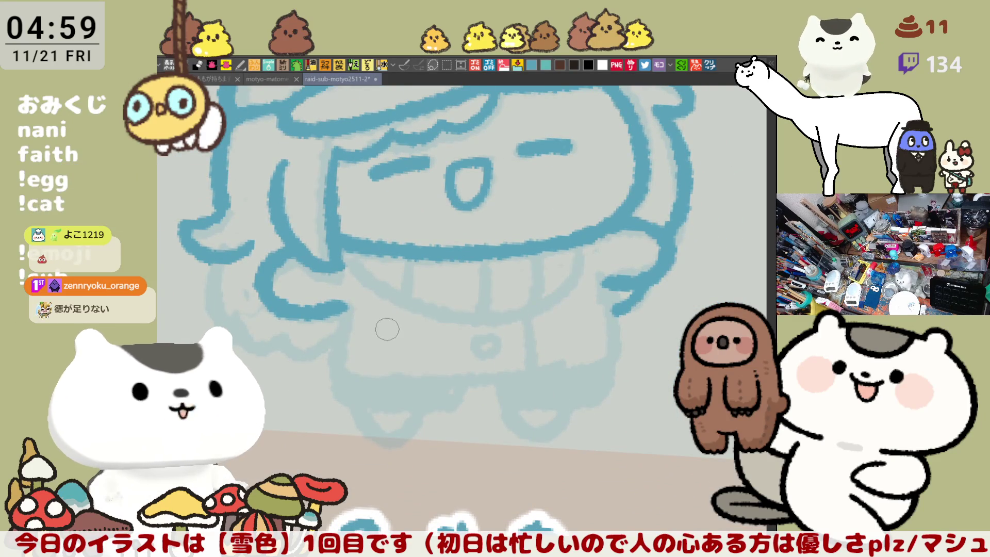
key(ctrl+z)
drag(281, 242, 345, 315)
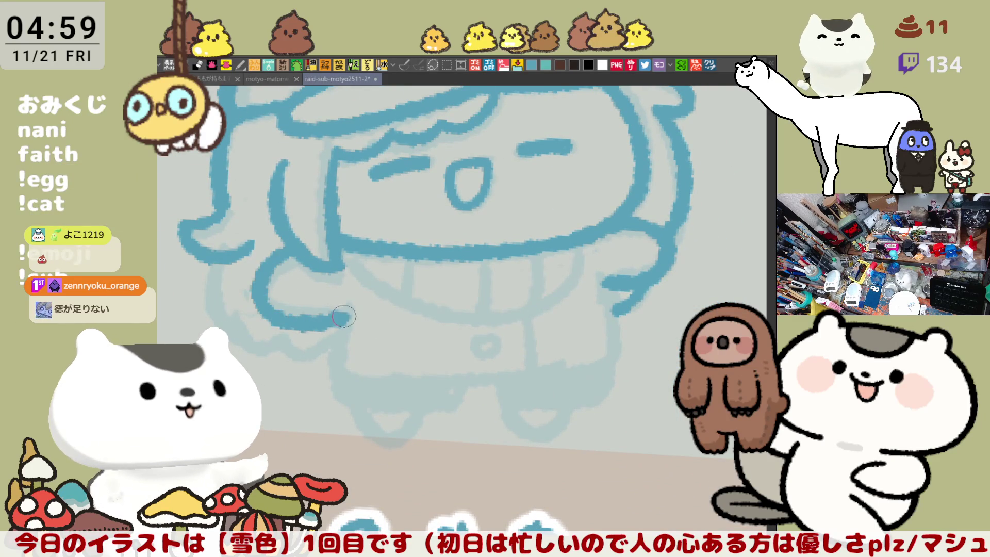
key(ctrl+z)
key(ctrl+z)
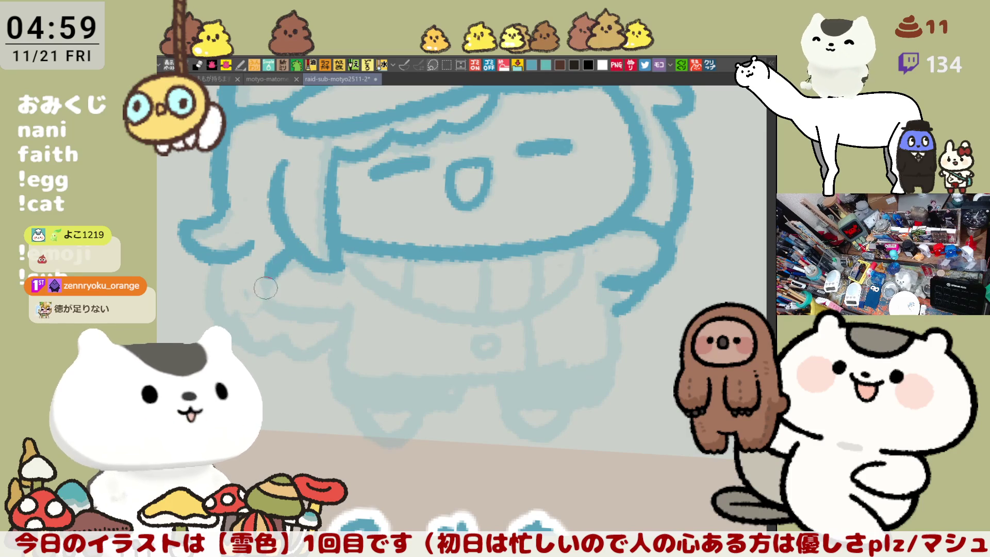